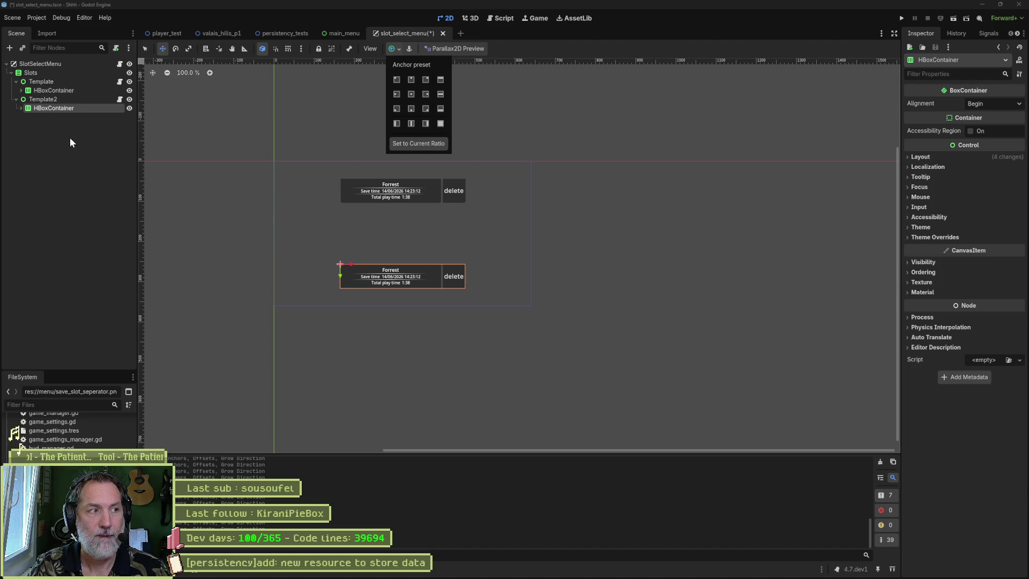
Step: Reset the Slots container's Anchors Preset to Top Left, then save and run the scene
click(40, 72)
click(43, 73)
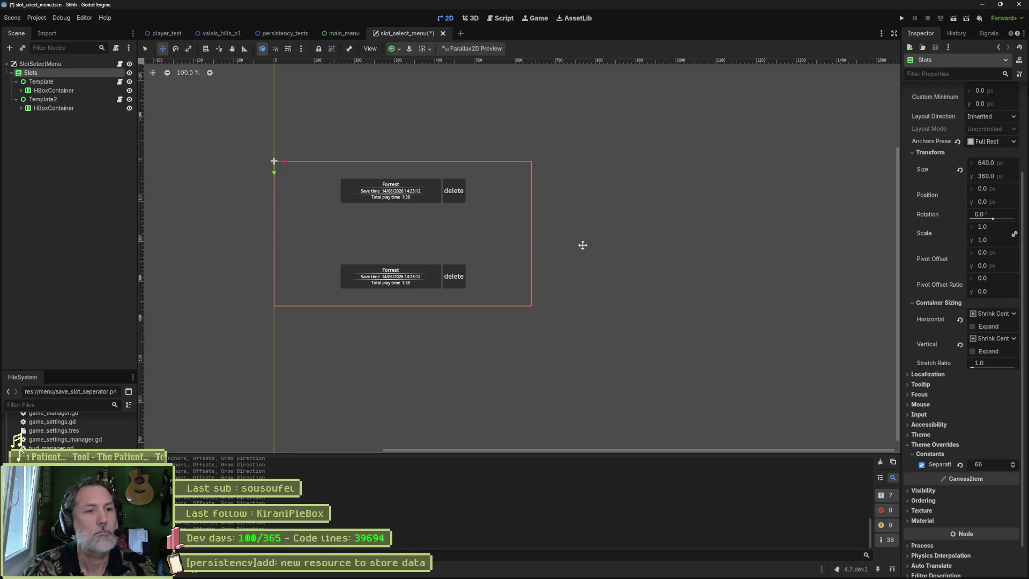
click(958, 141)
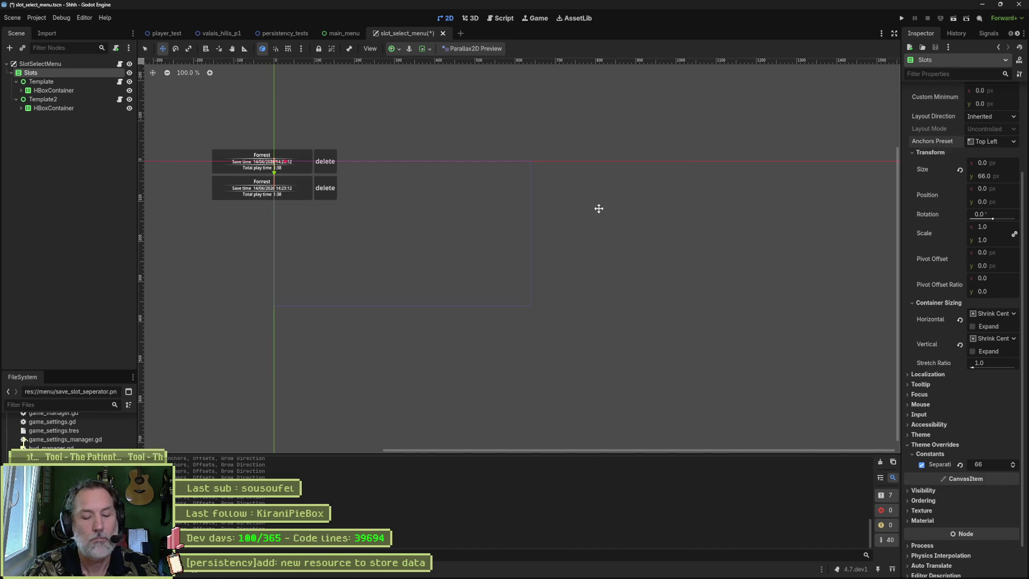
key(F5)
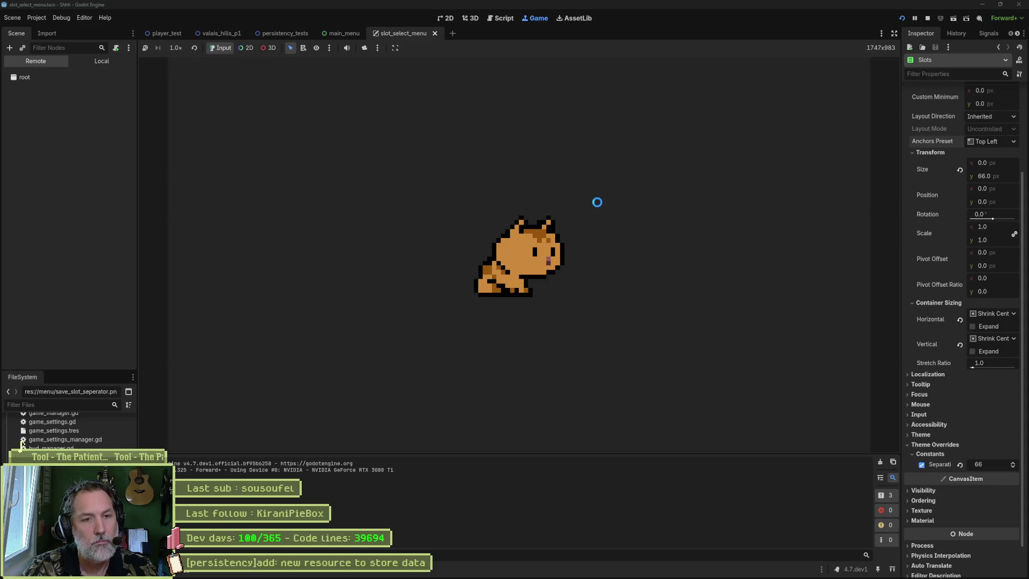
Step: Anchor the Slots container to Center and test-run the scene to check the slot layout
key(F8)
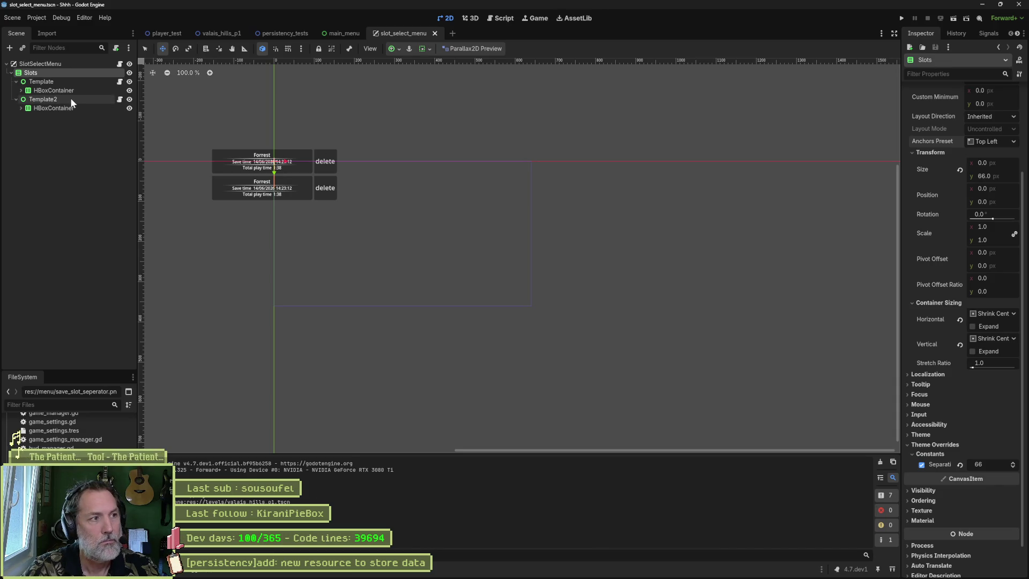
click(987, 141)
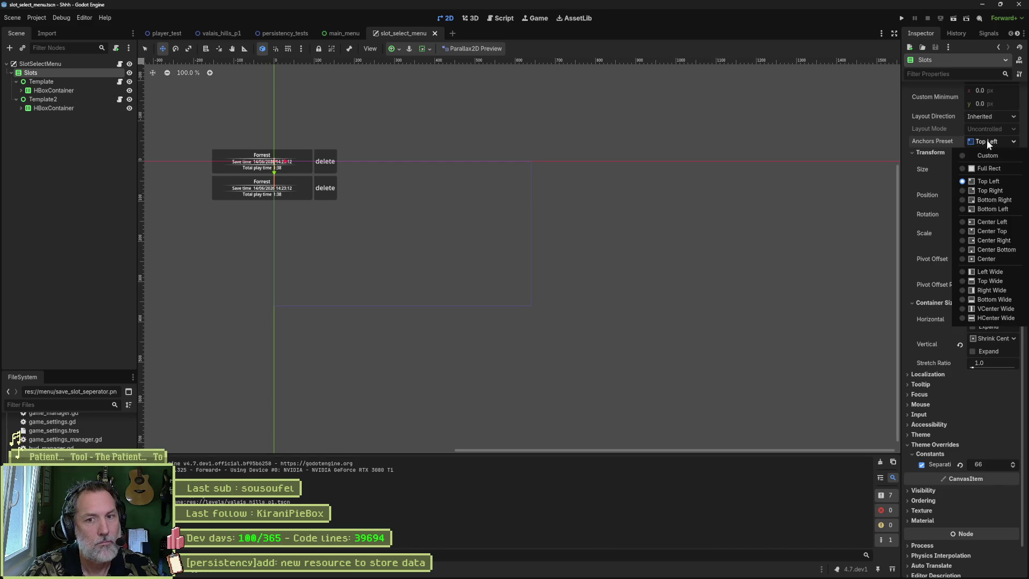
click(989, 259)
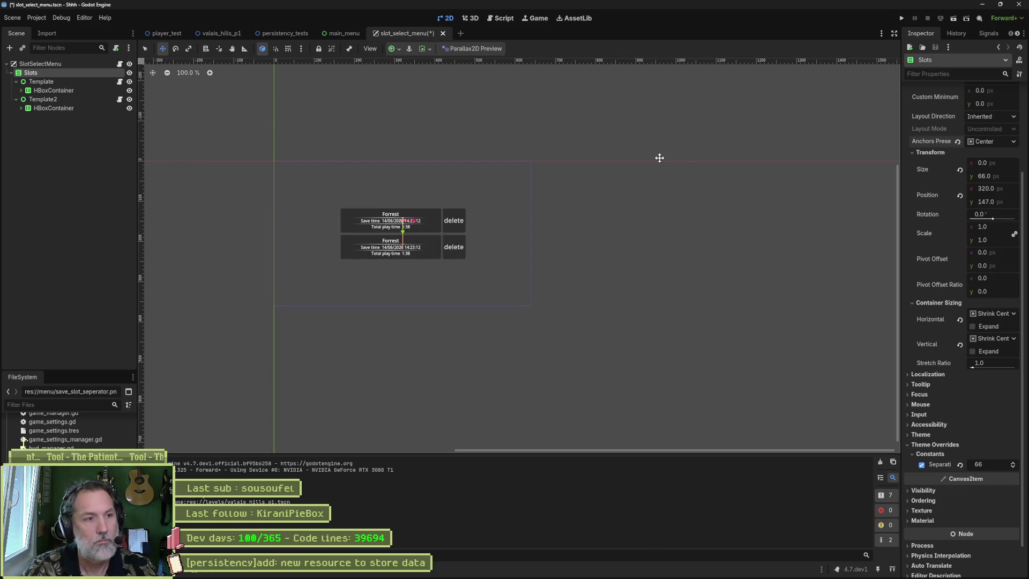
key(F6)
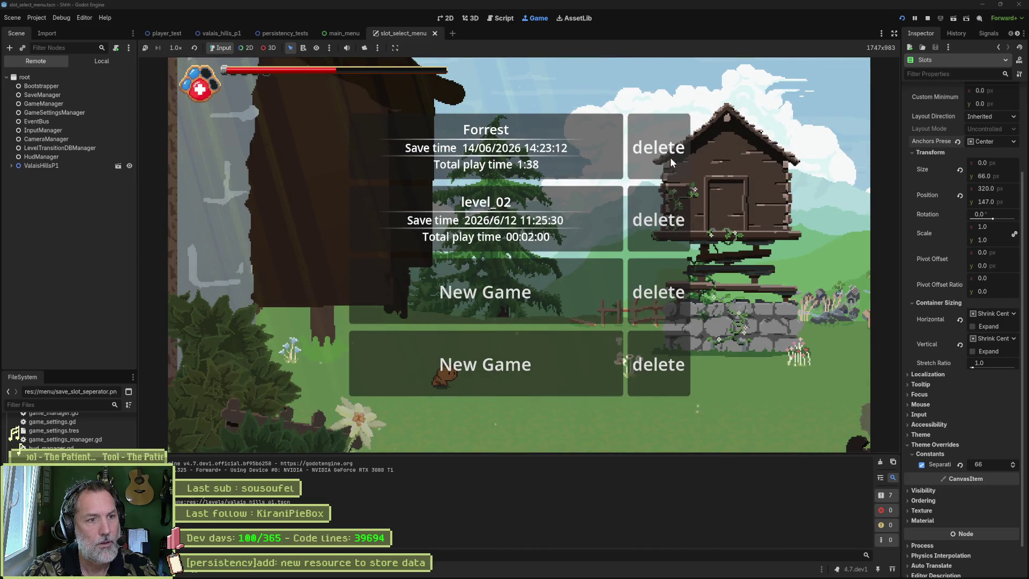
key(F8)
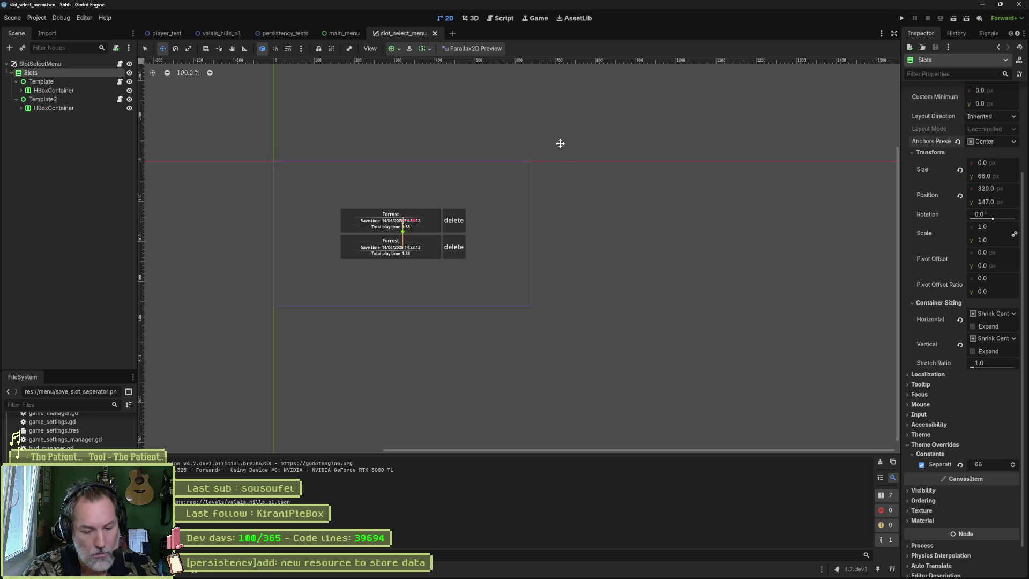
click(153, 193)
Step: Delete the Template2 slot node, then save and run the game
click(65, 101)
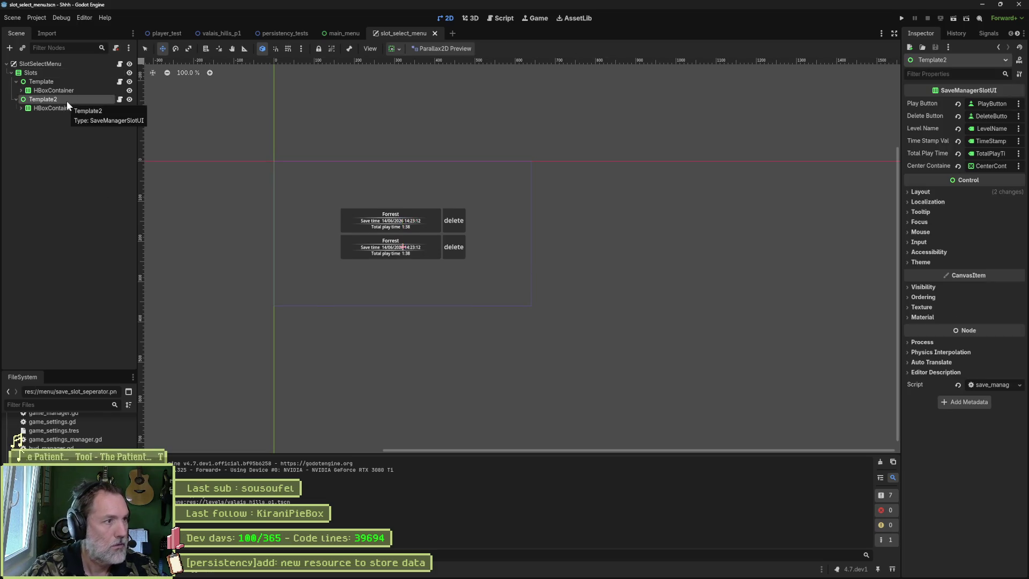
key(Delete)
key(Return)
key(F5)
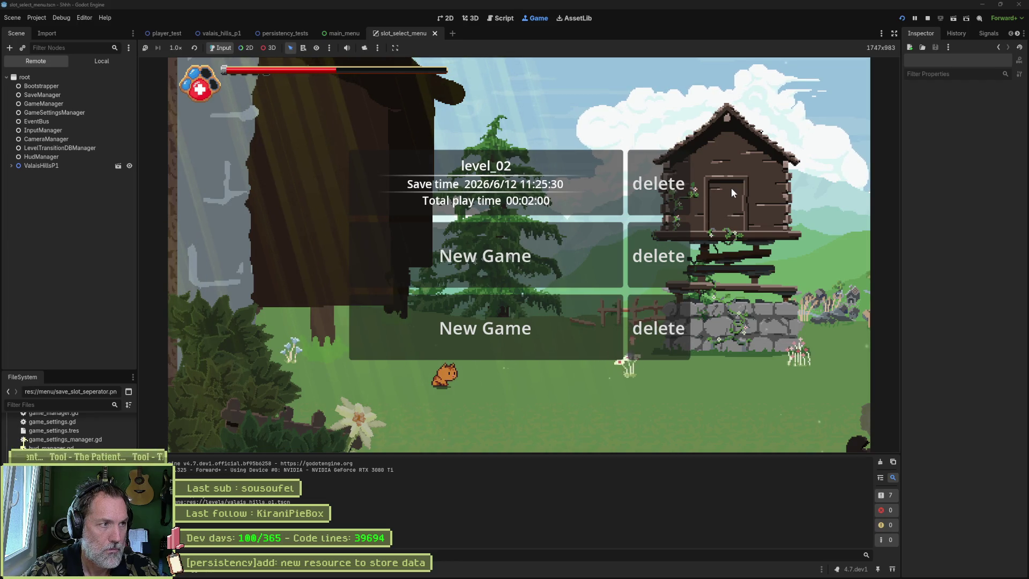
Step: Hide and re-show SlotSelectMenu under ValaisHillsP1 in the live Remote tree, then stop the game
click(11, 166)
scroll(66, 282, down, 3)
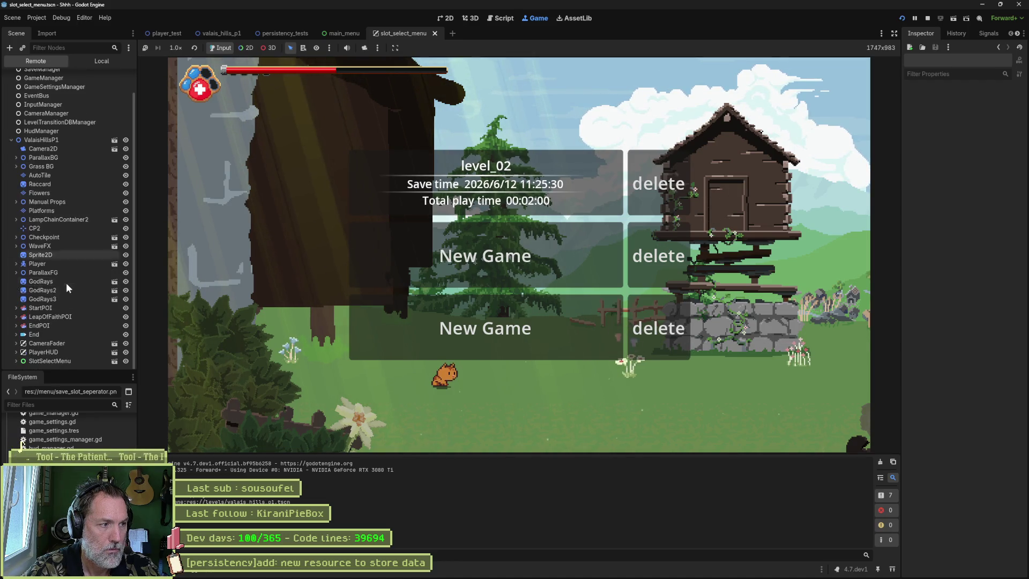
click(125, 361)
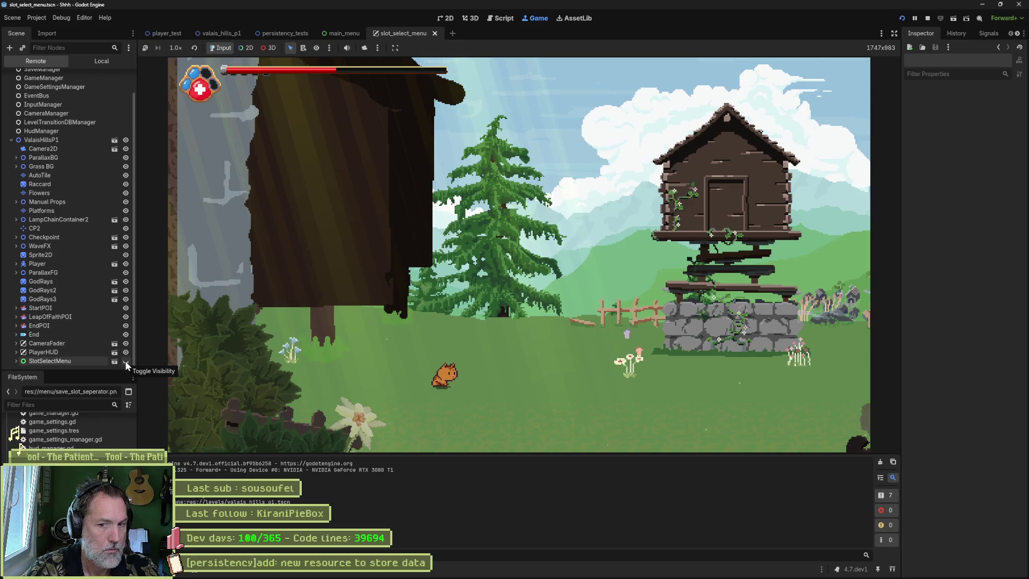
click(126, 361)
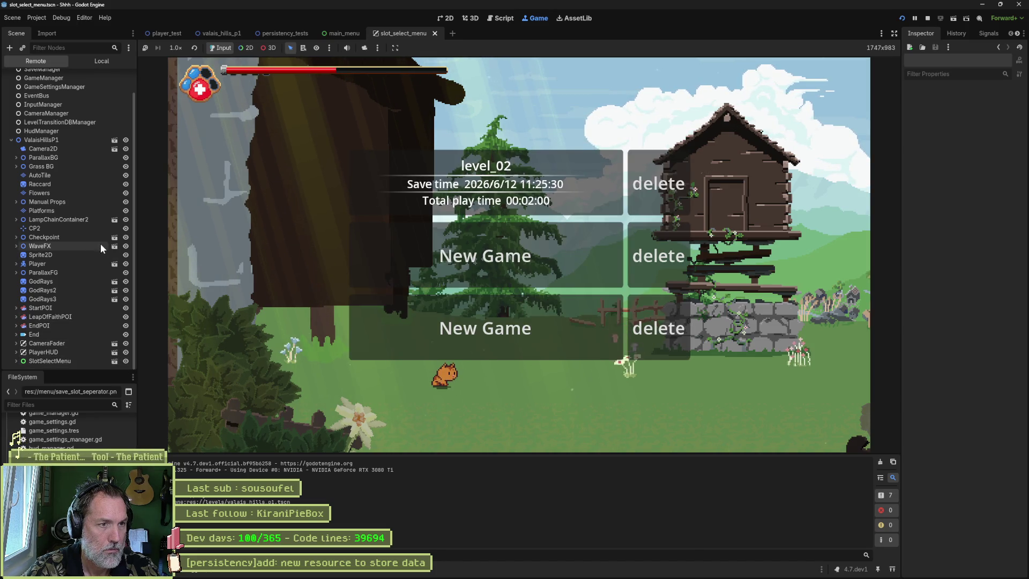
key(F8)
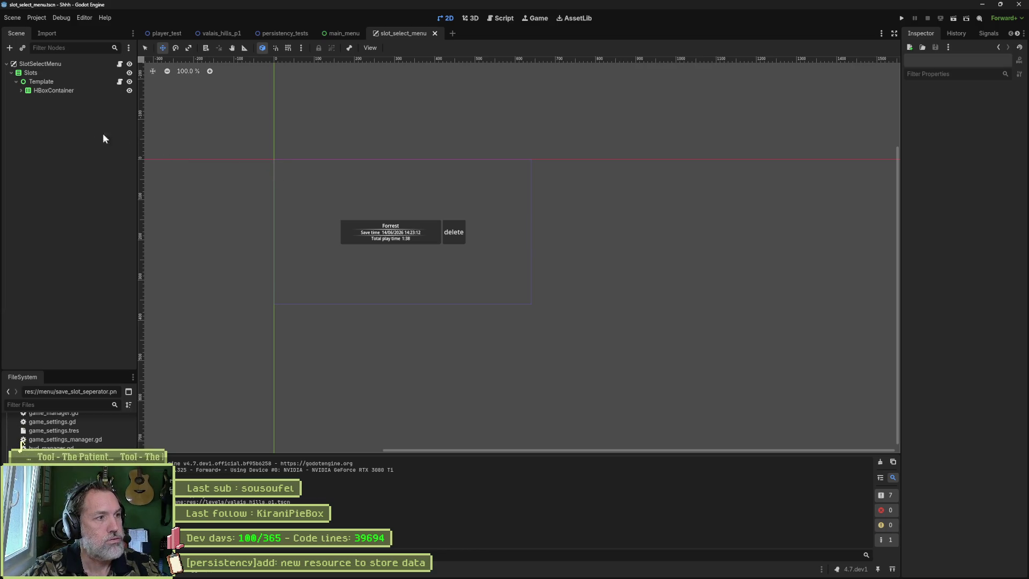
Step: Expand HBoxContainer to show CenterContainer and DeleteButton, then bring up the image.png reference screenshot
click(21, 90)
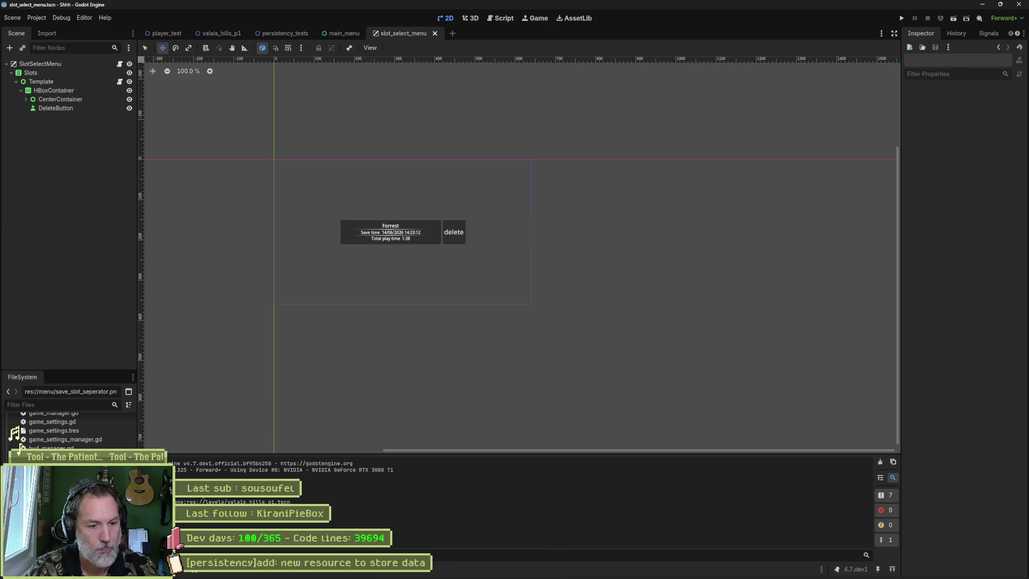
mouse_move(610, 574)
click(542, 569)
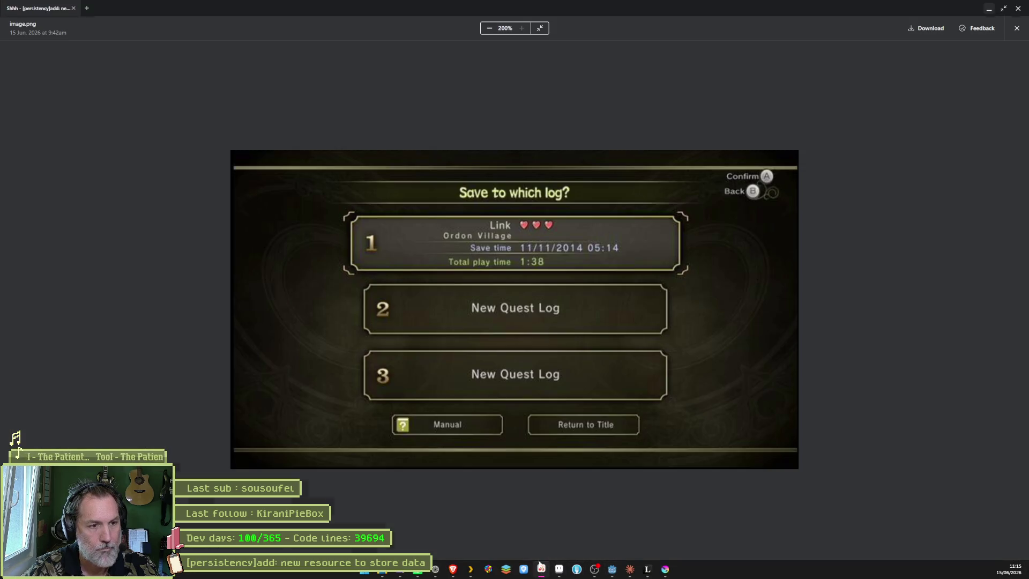
Step: Close image.png, review the Asana persistency task notes, then switch over to Fork
click(1017, 27)
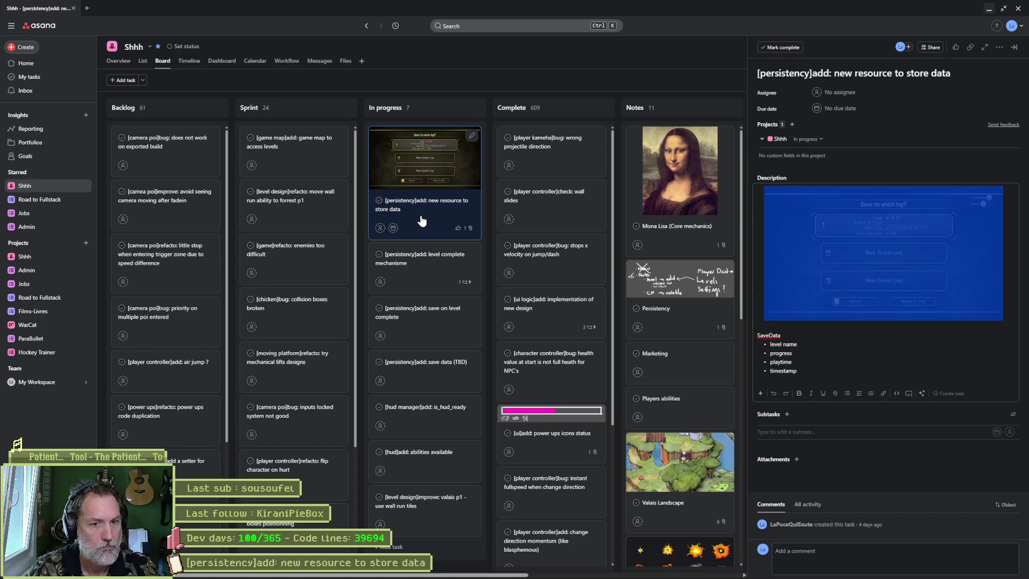
click(851, 74)
click(990, 8)
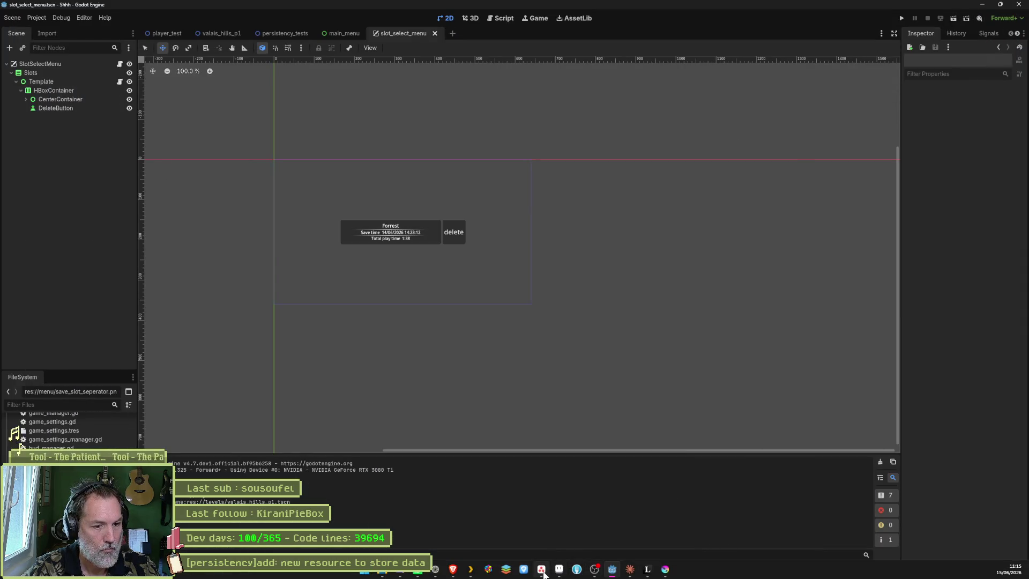
click(541, 570)
click(543, 571)
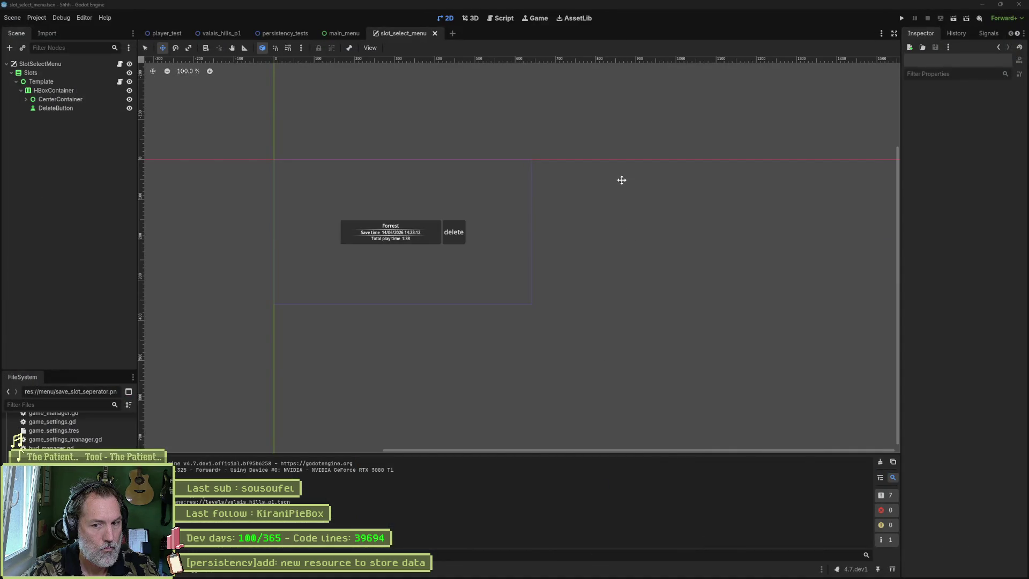
key(alt+Tab)
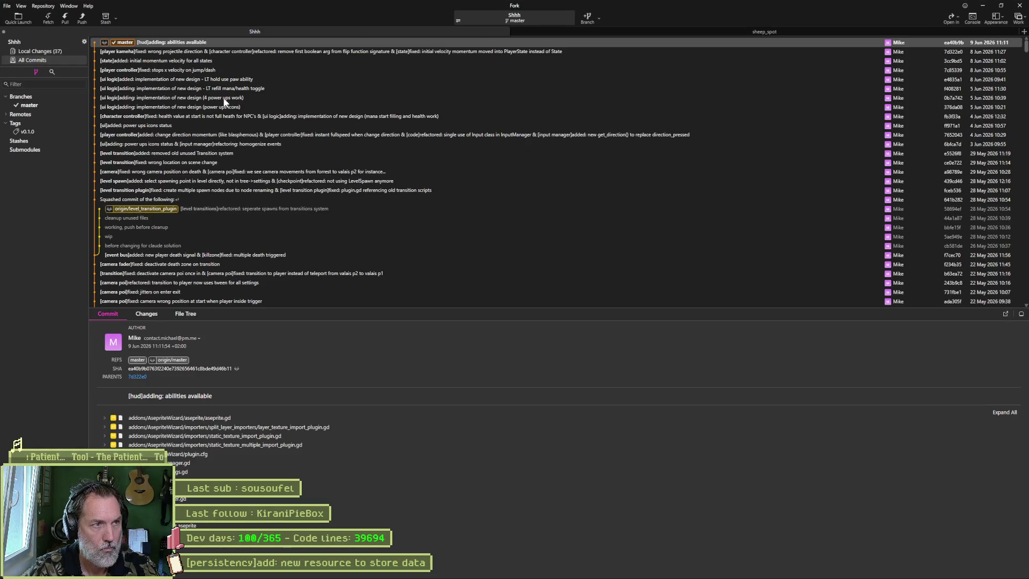
Step: Show Local Changes and read the camera_manager.gd diff
click(49, 49)
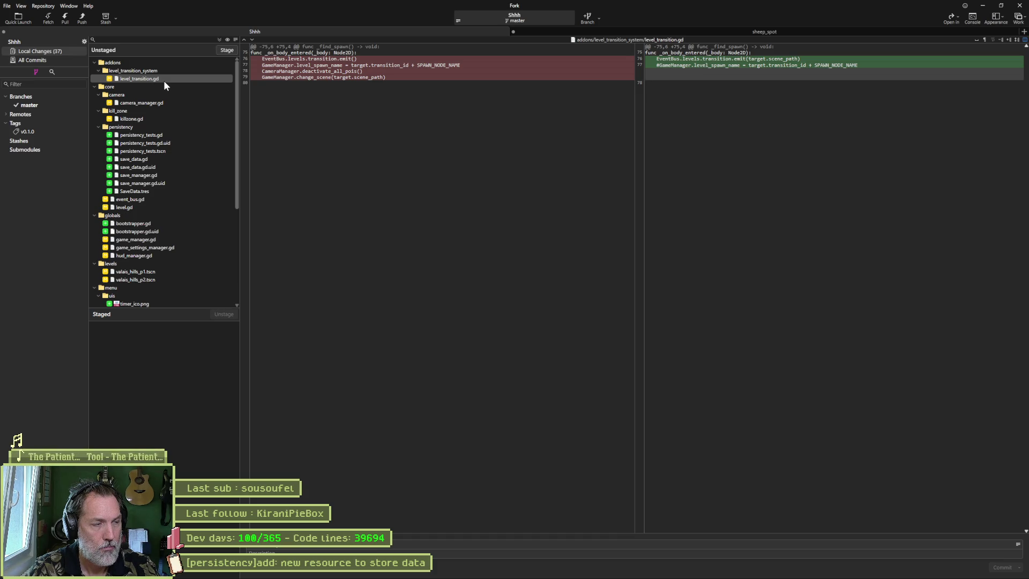
click(159, 103)
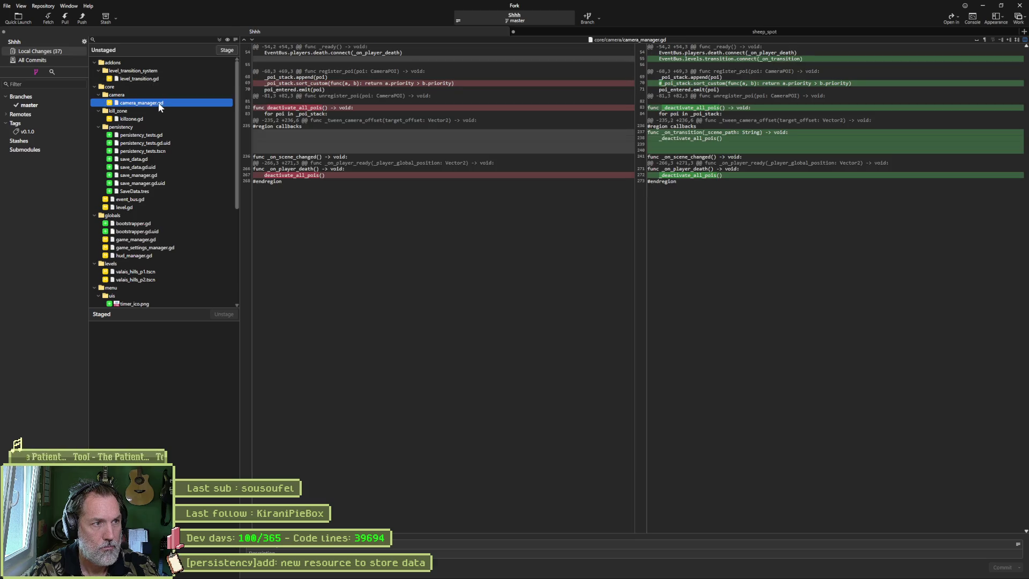
scroll(187, 134, down, 6)
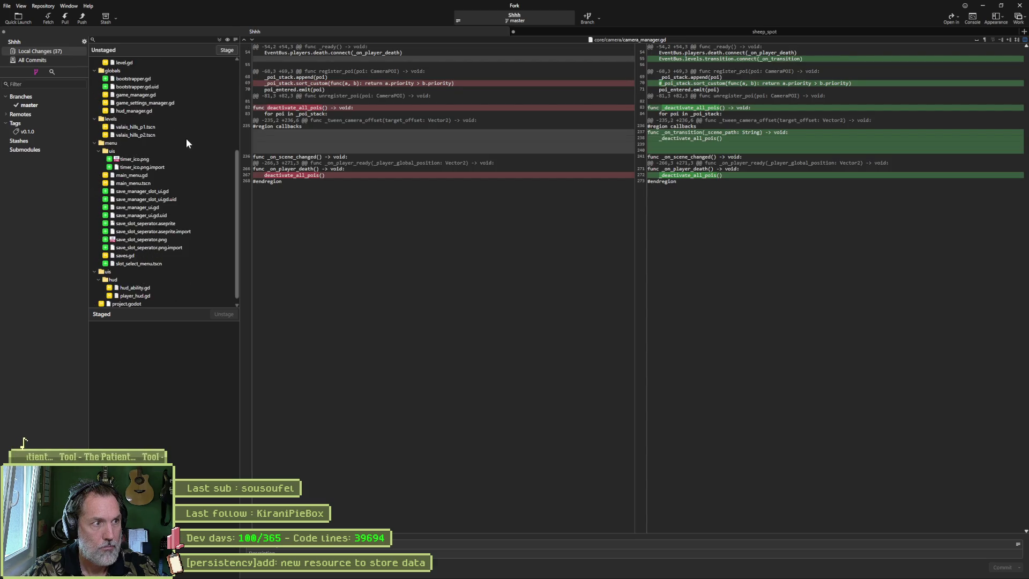
scroll(184, 138, up, 6)
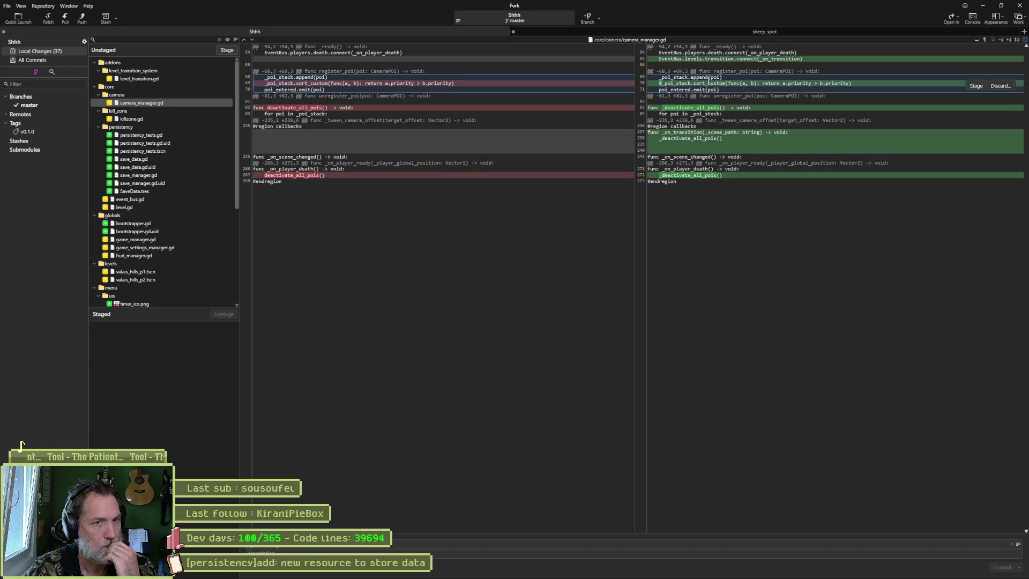
Step: Read the killzone.gd, persistency_tests.gd, save_data.gd and save_manager.gd diffs
click(146, 118)
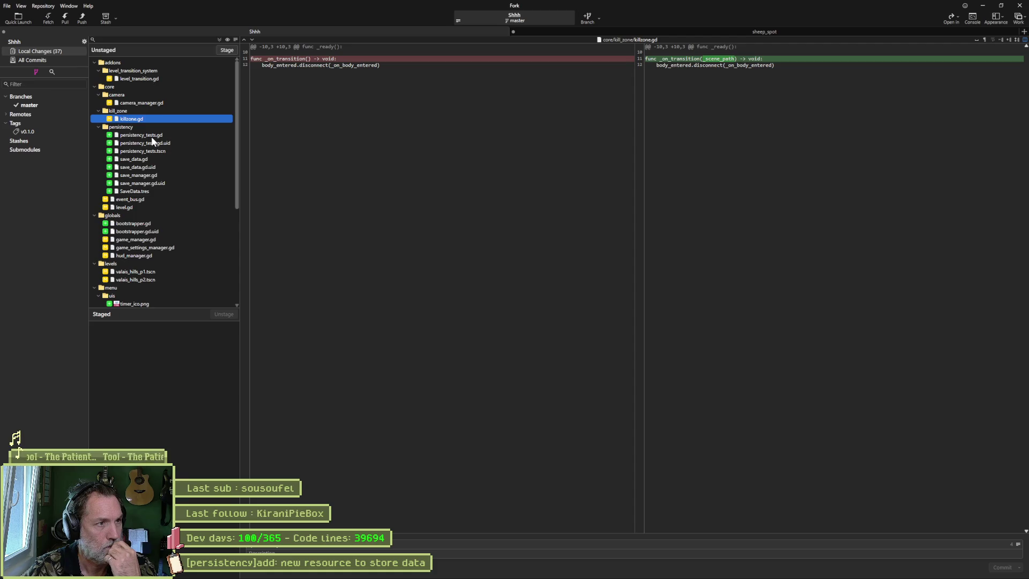
click(152, 137)
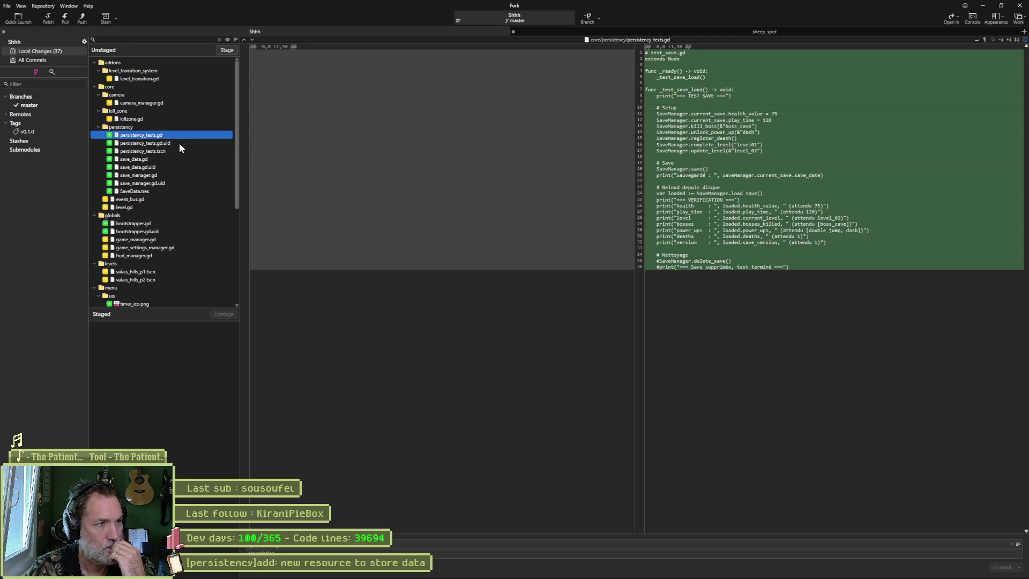
click(166, 160)
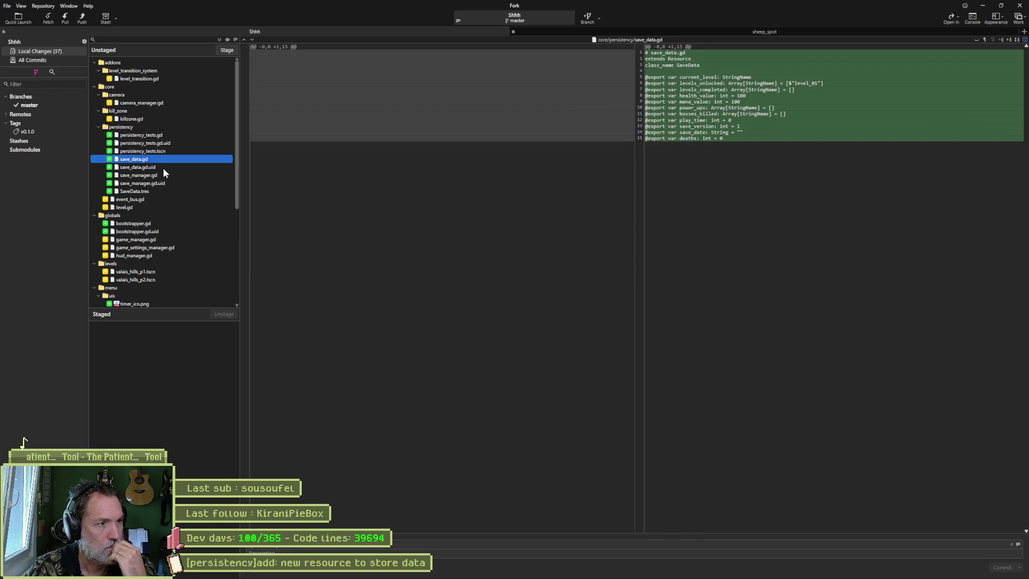
click(164, 169)
click(165, 175)
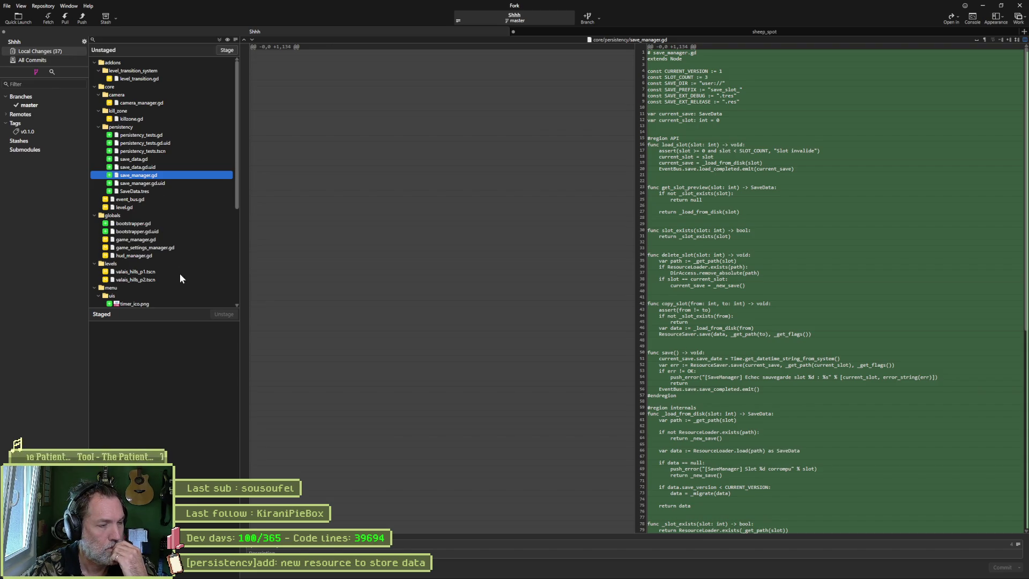
click(393, 544)
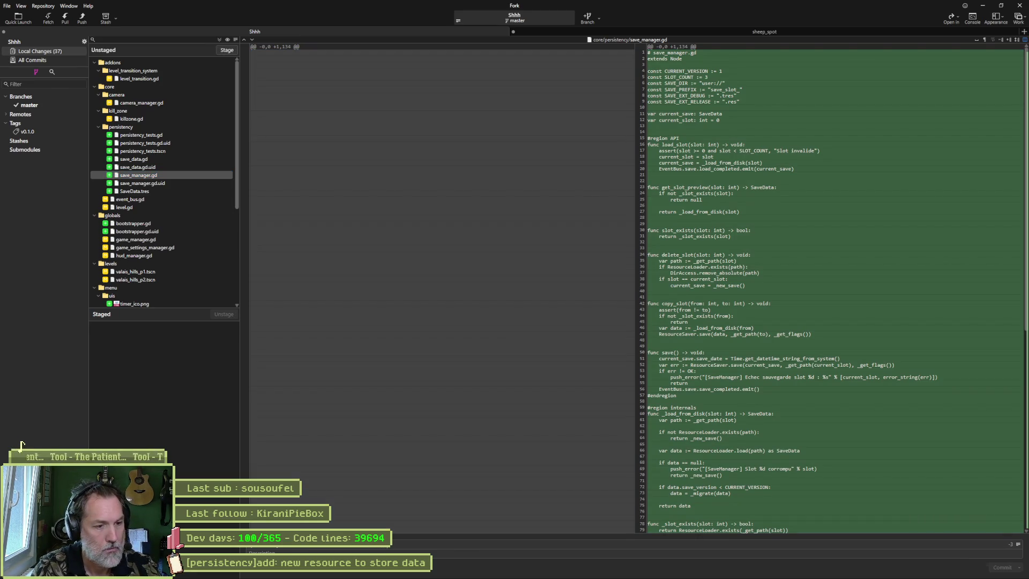
Step: Append '[persistency]added: new save_manager autoload' to the commit summary, then return to Godot
text(a) & [)
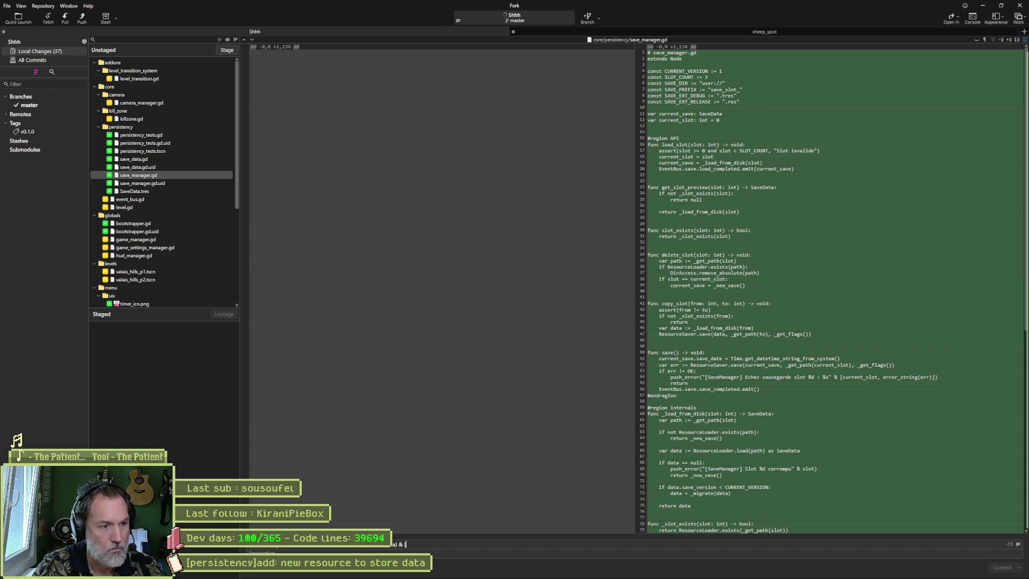
text(()
key(BackSpace)
text(r)
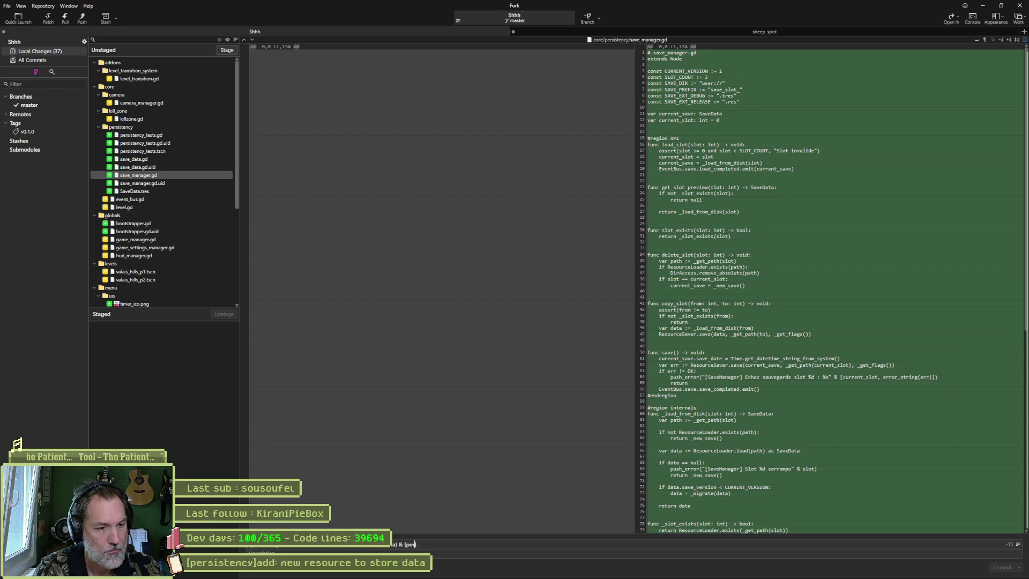
text(added: new )
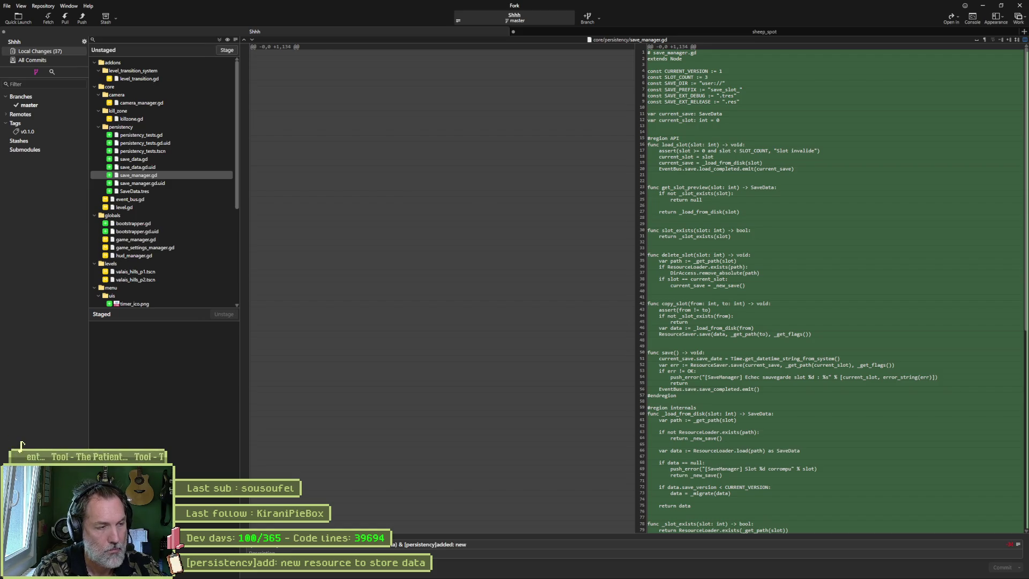
text(save_manager auto)
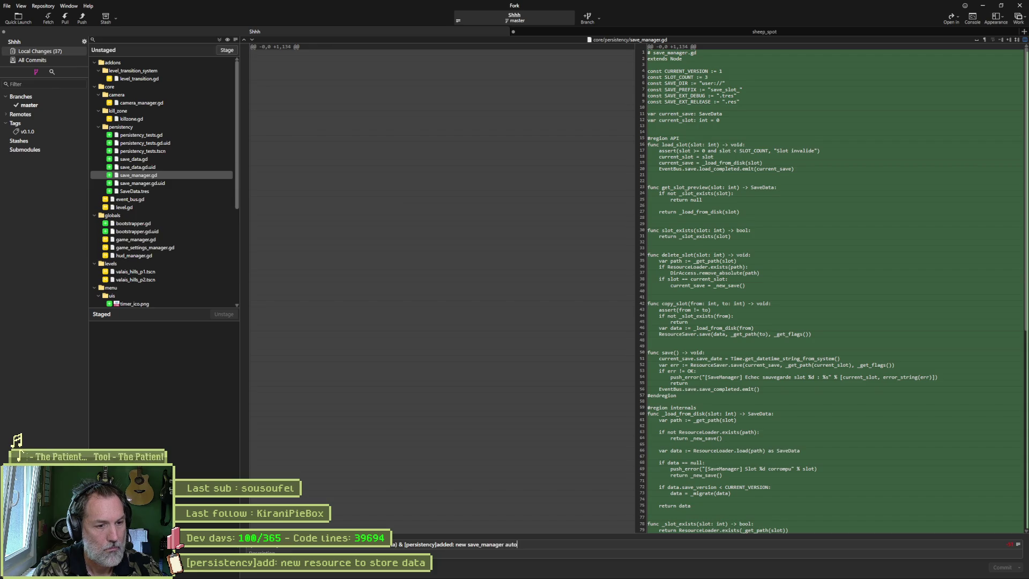
text(load)
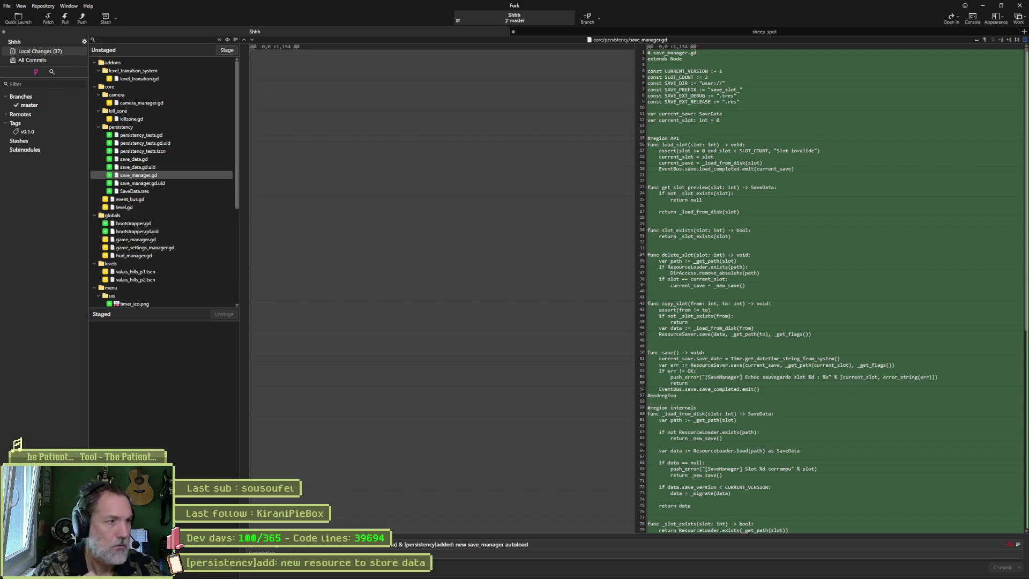
mouse_move(342, 452)
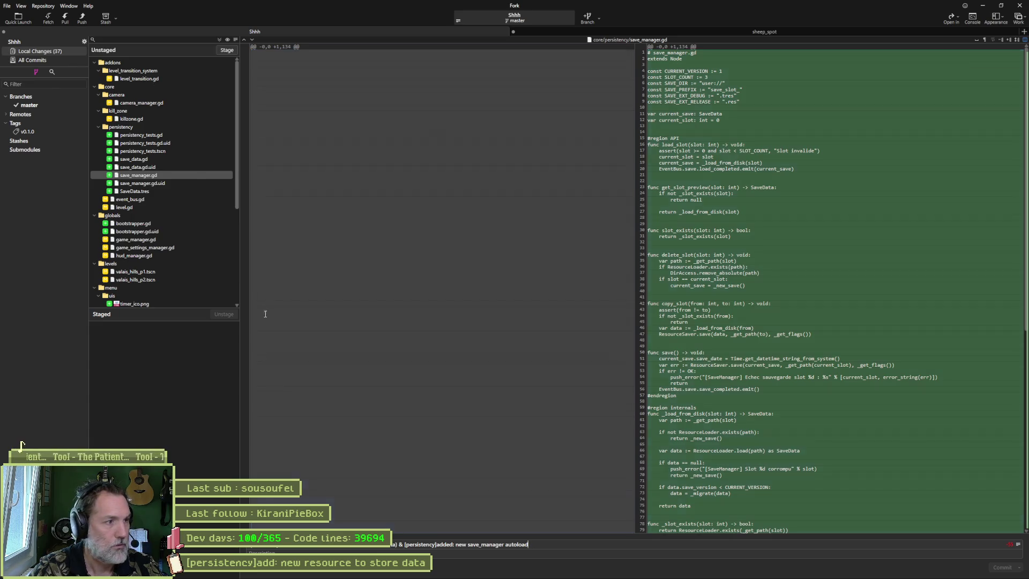
click(611, 570)
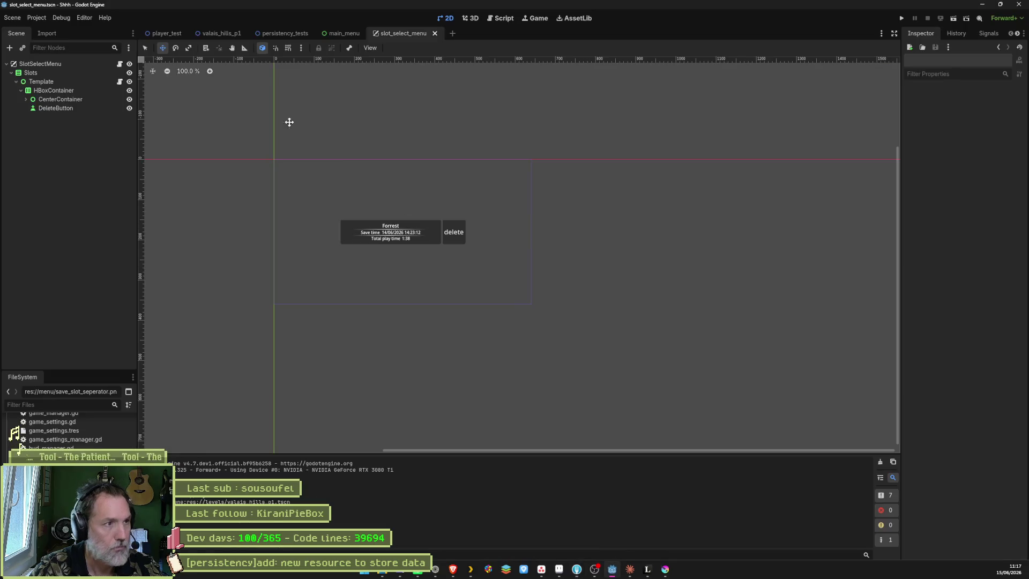
Step: Check the project's Autoload list in Project Settings
click(37, 18)
click(48, 34)
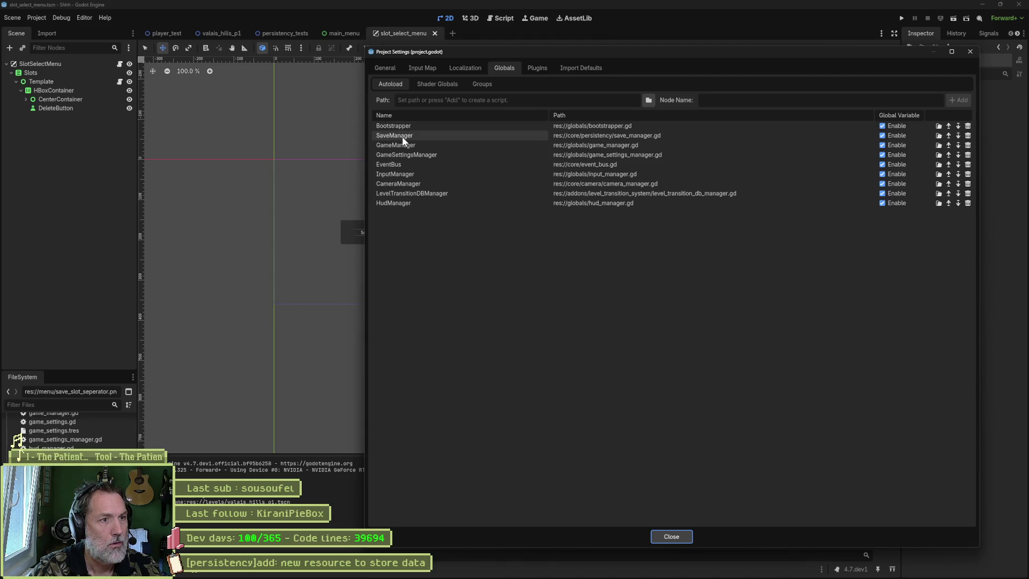
click(971, 51)
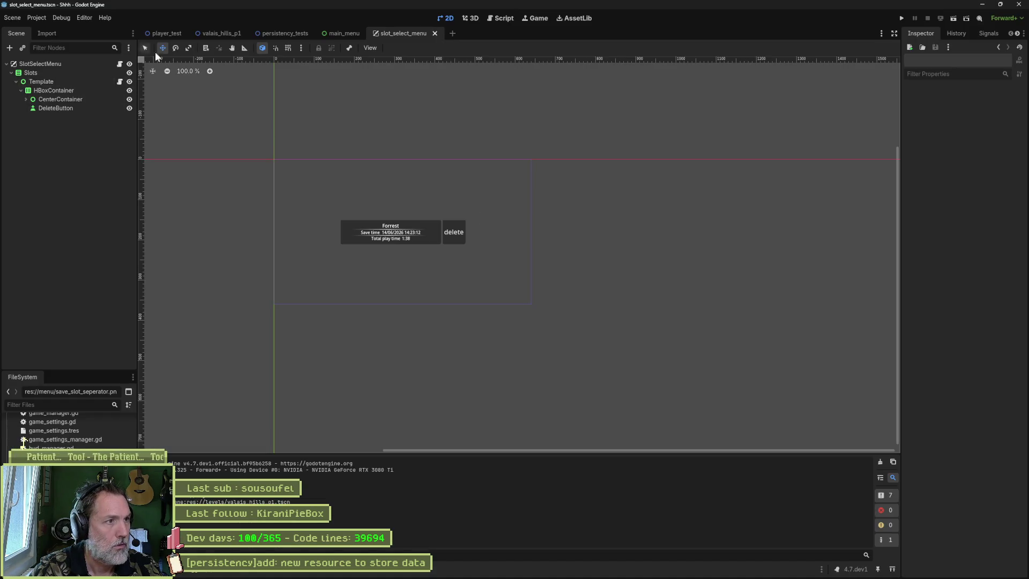
Step: Change save_manager.gd's line-1 comment to '# autoload (SaveManager)' and save the script
click(500, 17)
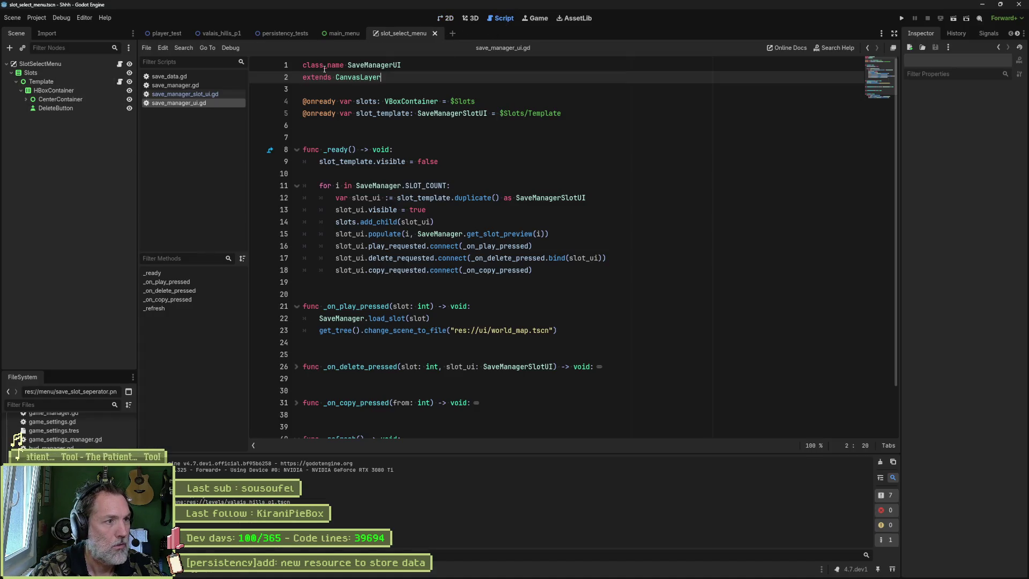
click(187, 85)
click(884, 65)
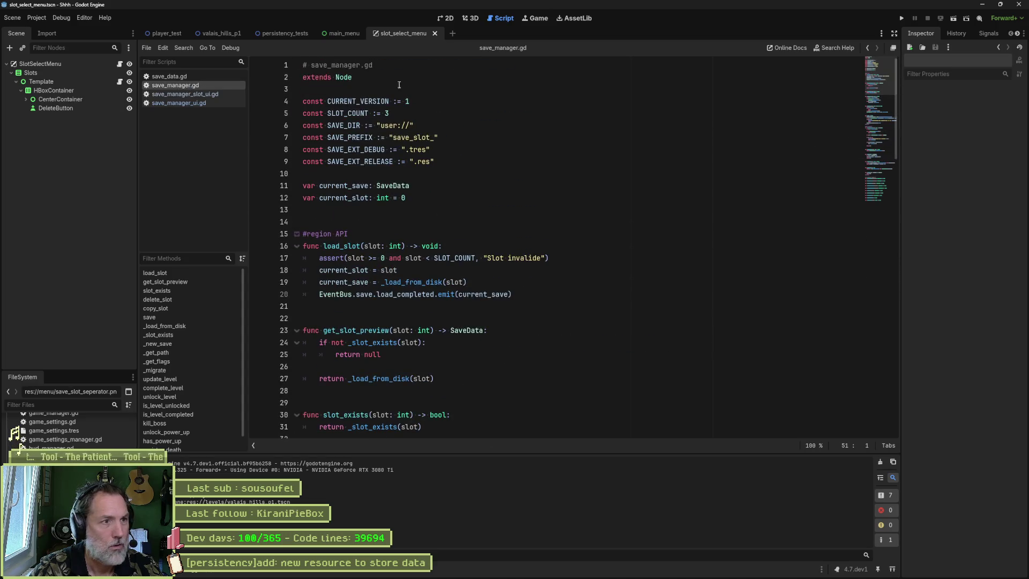
click(312, 65)
text(autoload)
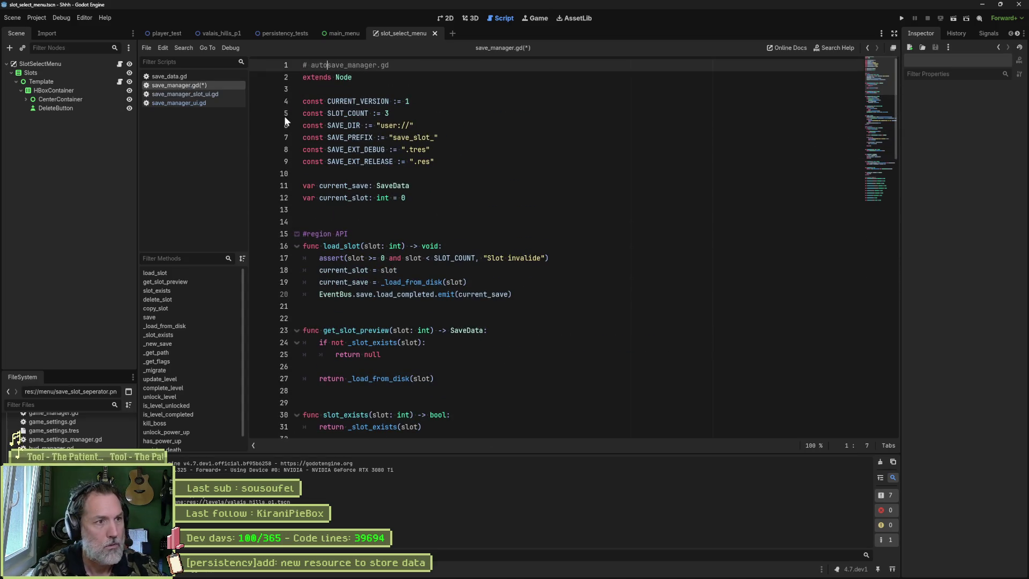
text( ()
key(ctrl+shift+Right)
key(ctrl+shift+Right)
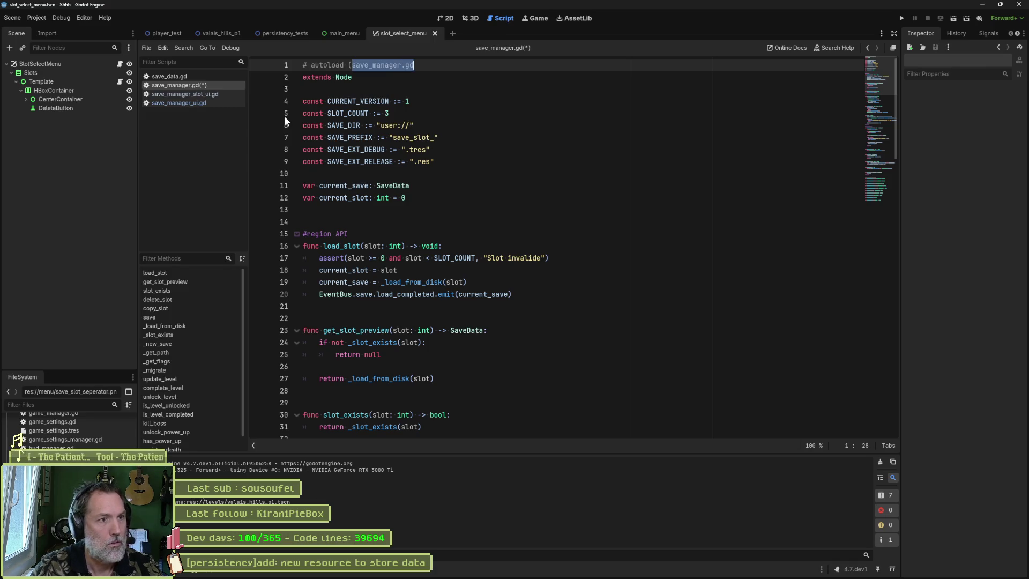
text(SaveMana)
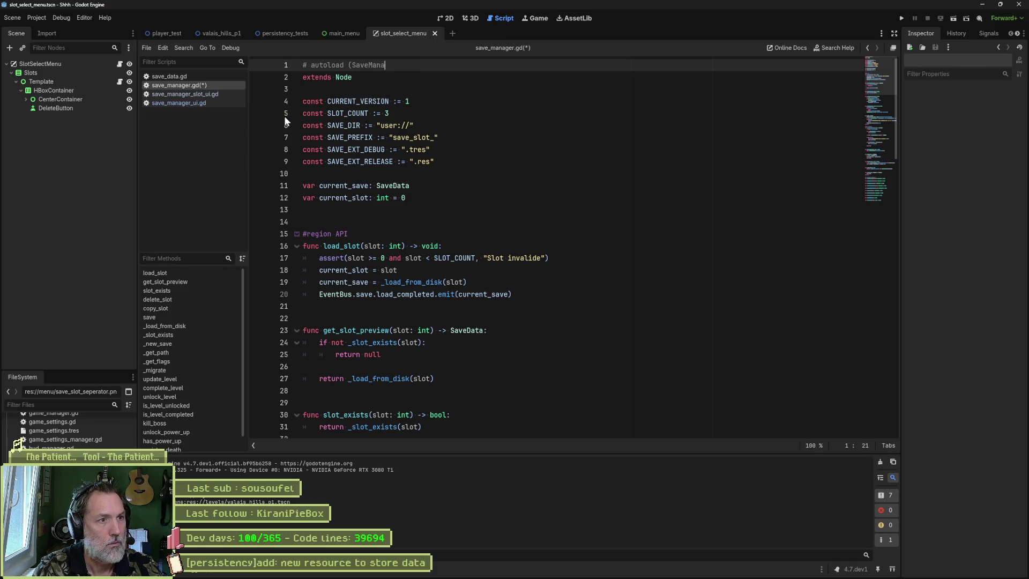
text(ger))
key(ctrl+s)
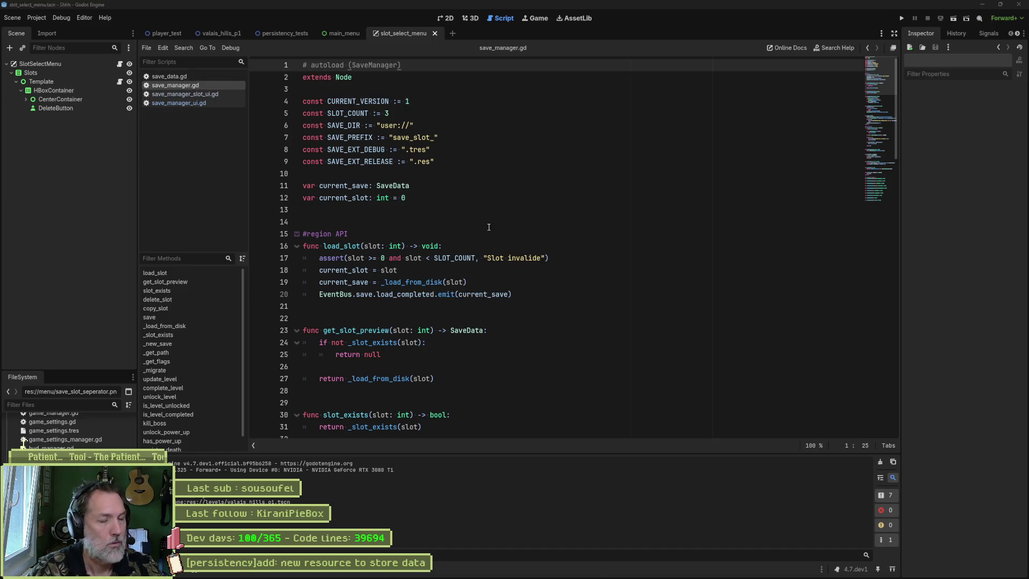
key(alt+Tab)
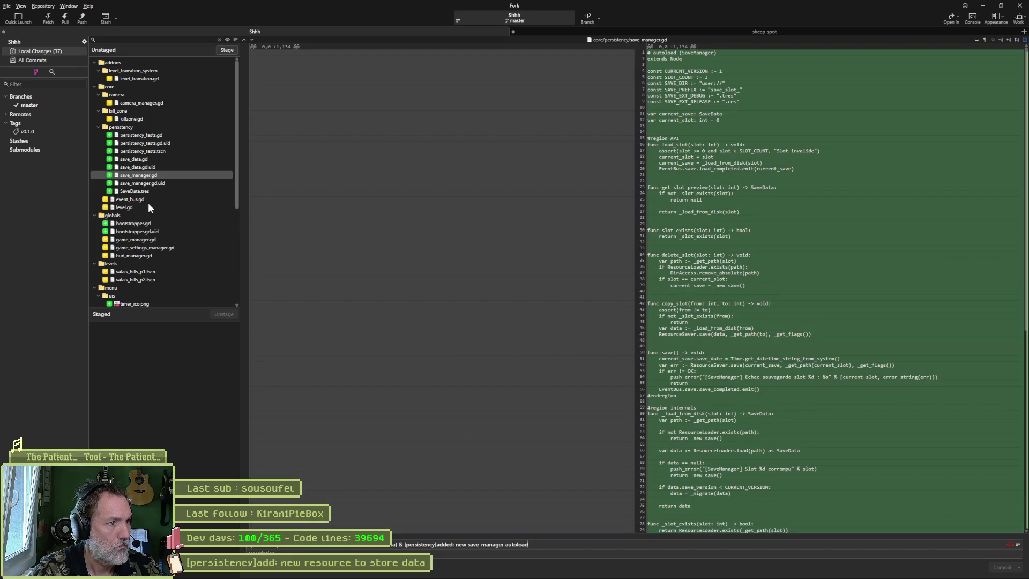
Step: Read the event_bus.gd, level.gd, game_manager.gd, game_settings_manager.gd and hud_manager.gd diffs
click(144, 200)
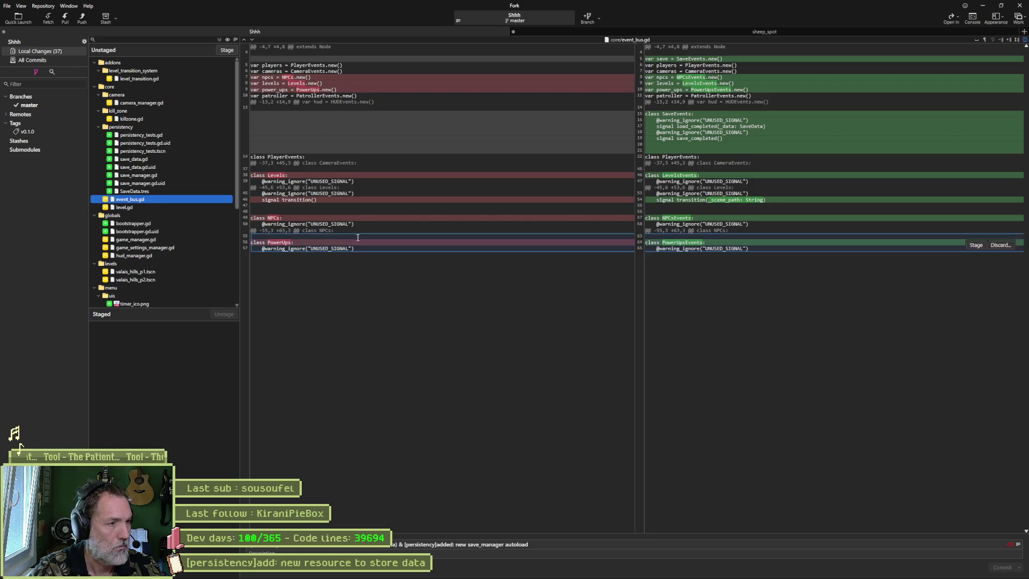
click(131, 209)
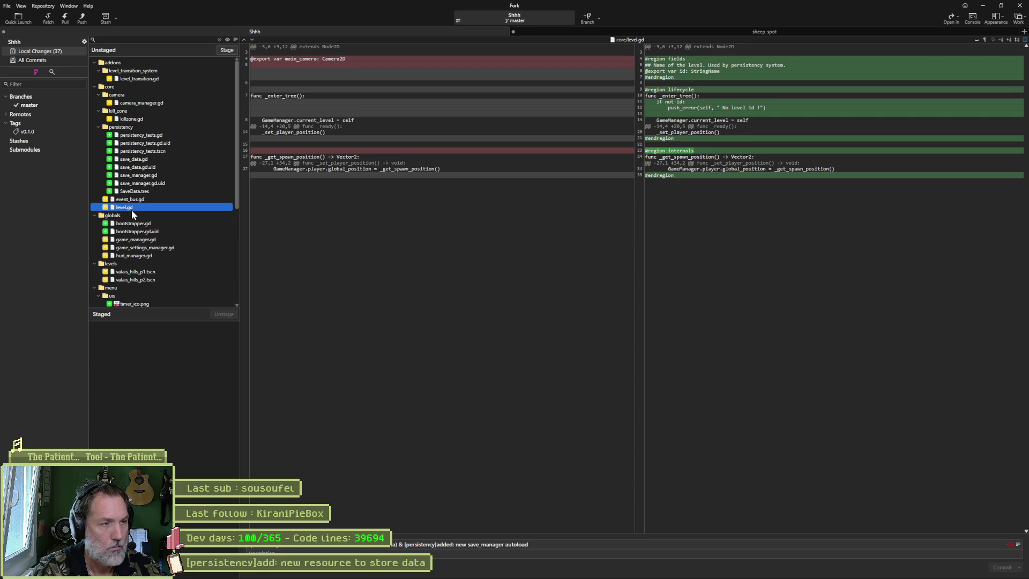
click(157, 241)
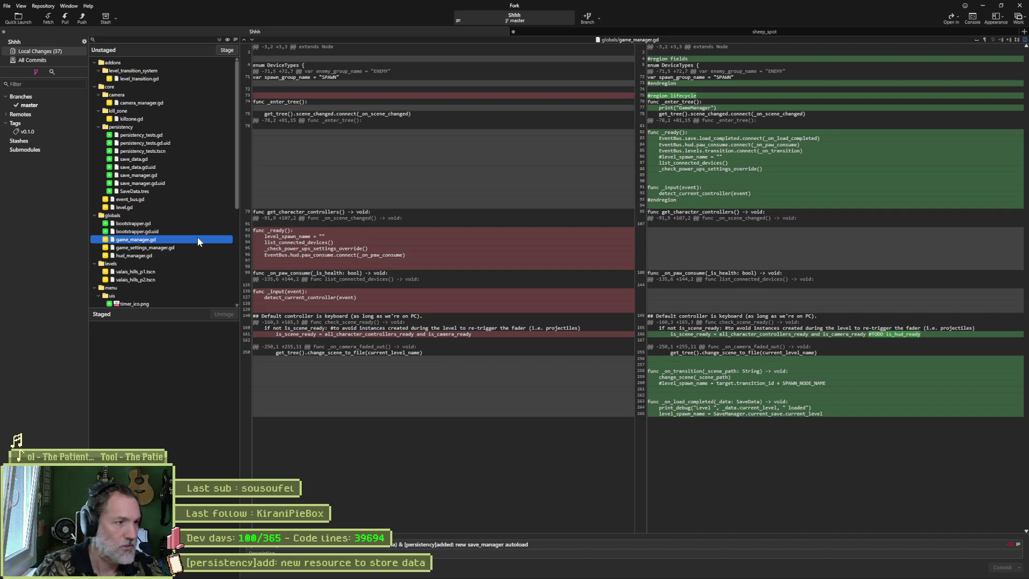
click(182, 247)
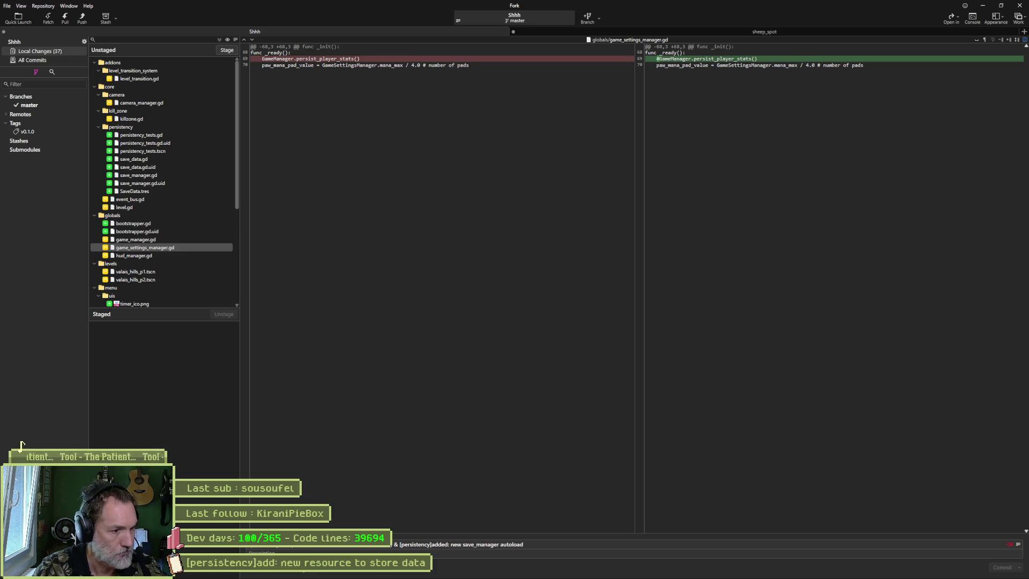
click(154, 255)
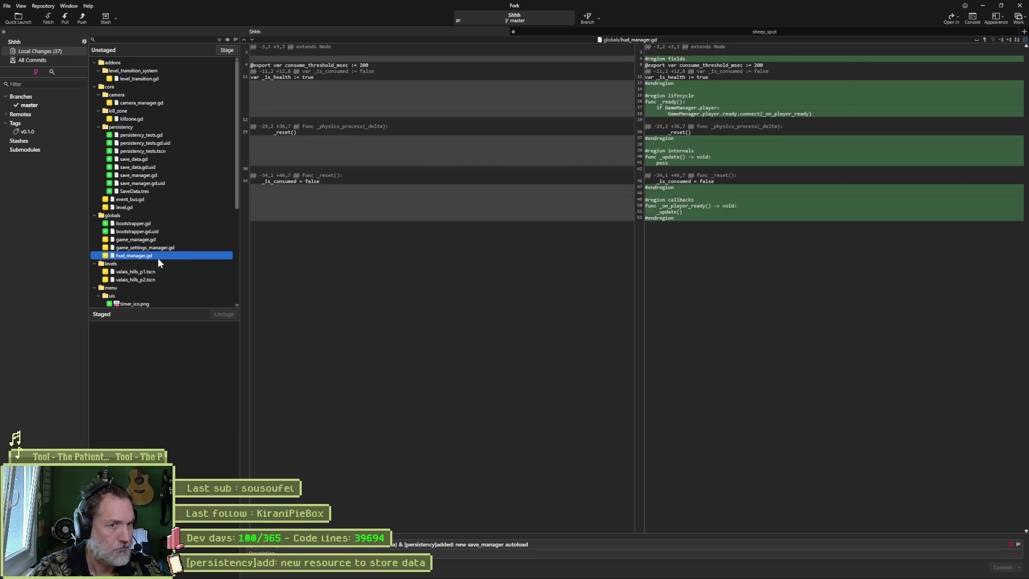
scroll(178, 263, down, 4)
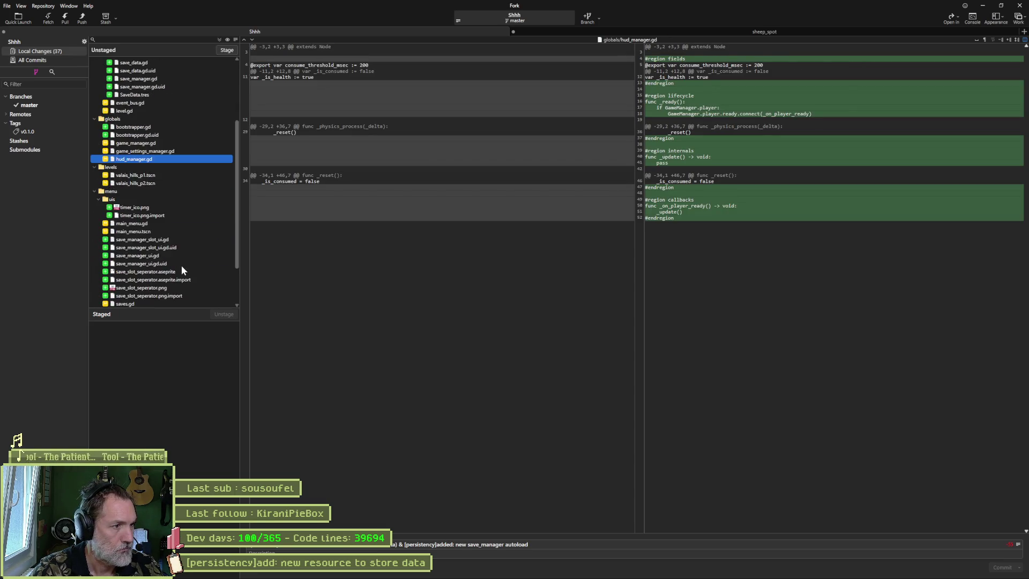
scroll(177, 263, down, 1)
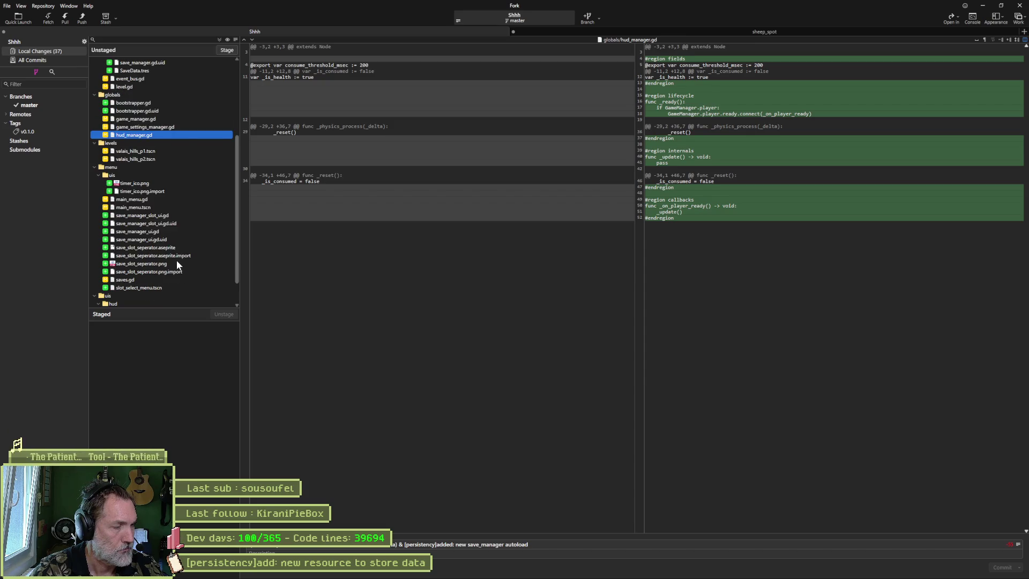
click(553, 544)
text(&)
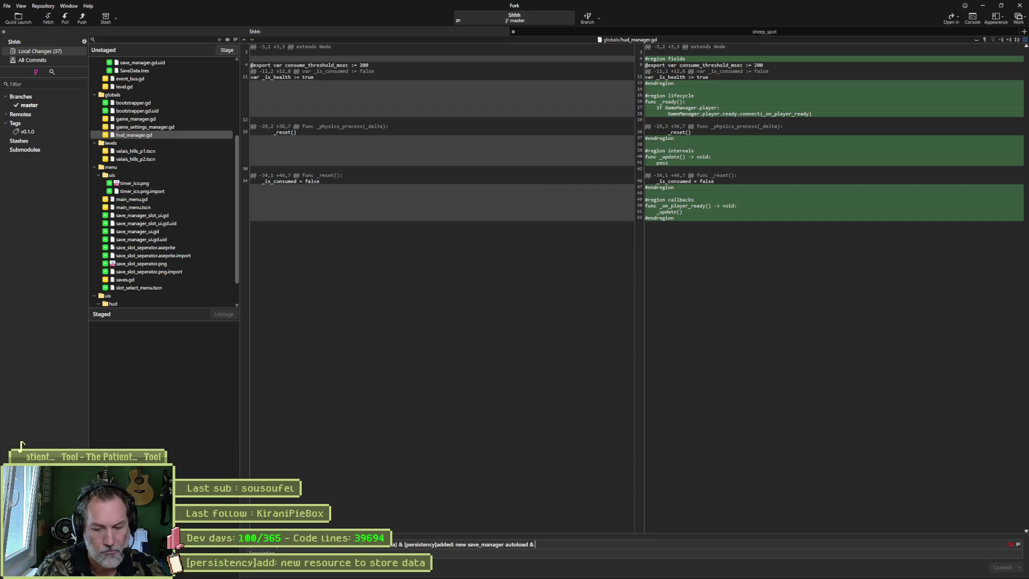
Step: Commit all 37 changed files with message '[persistency]added: new gui menu to load/save games'
text([persisten)
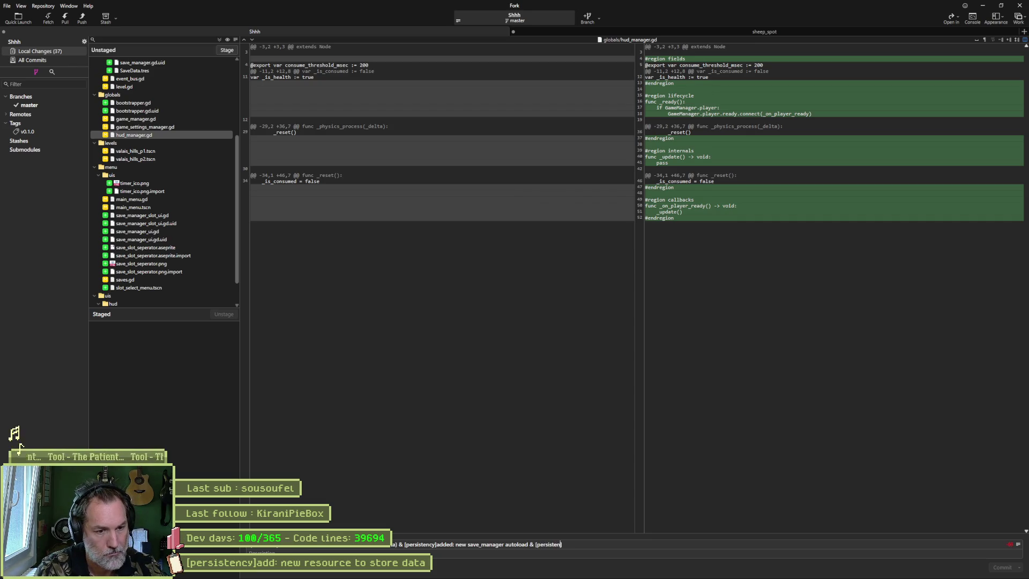
text(cy]added: n)
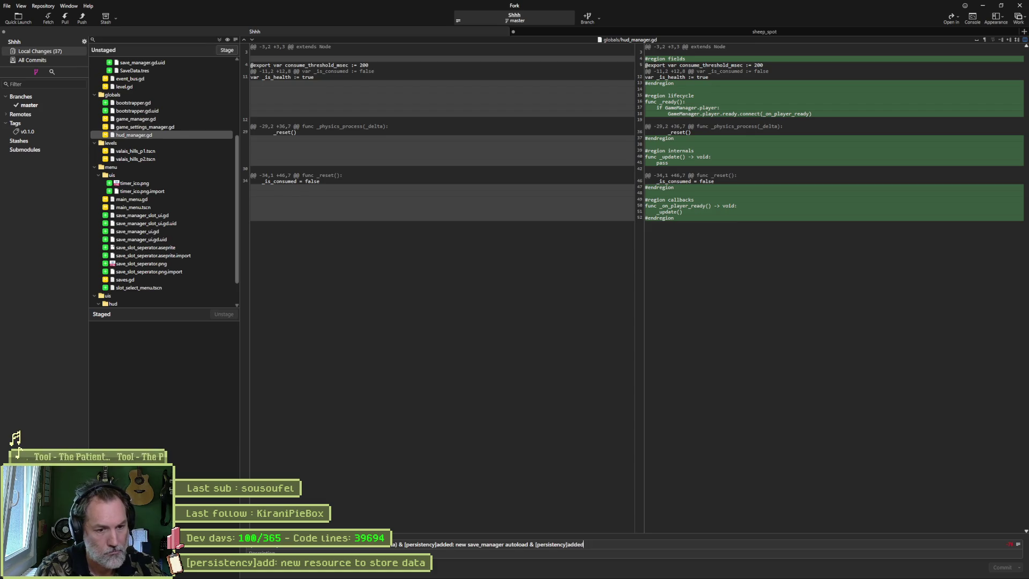
text(ew gui menu)
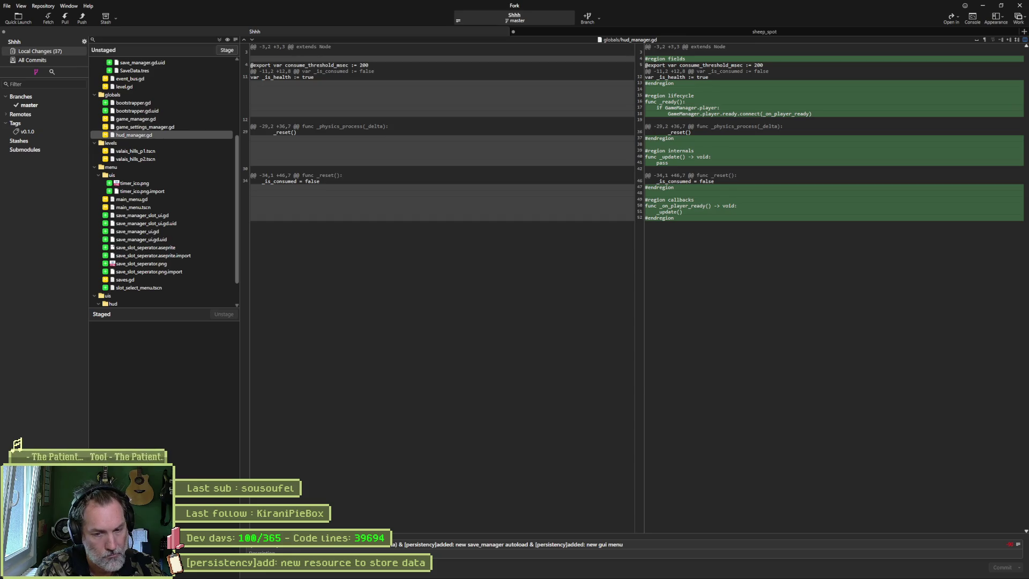
text( to load/save)
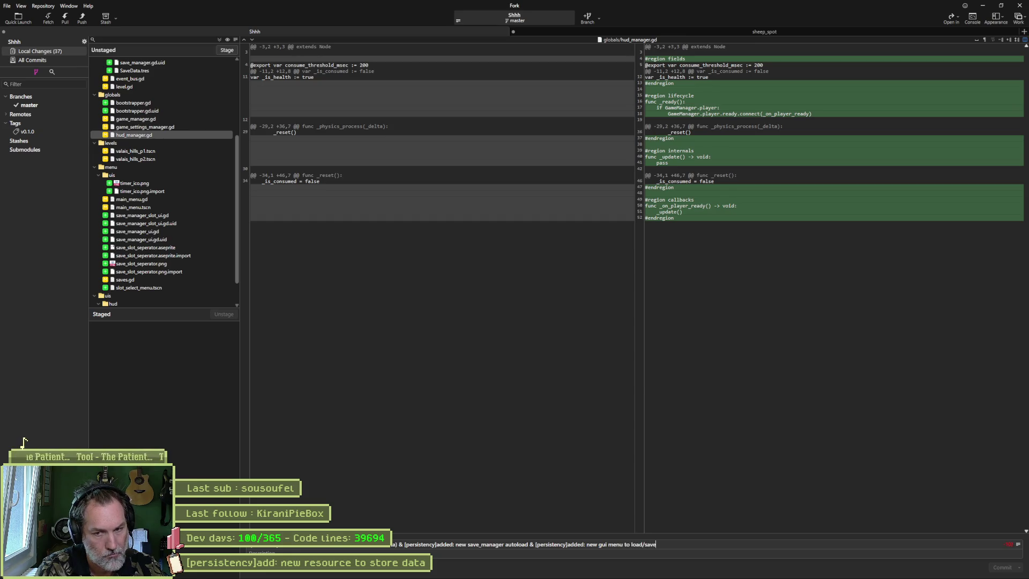
text( game)
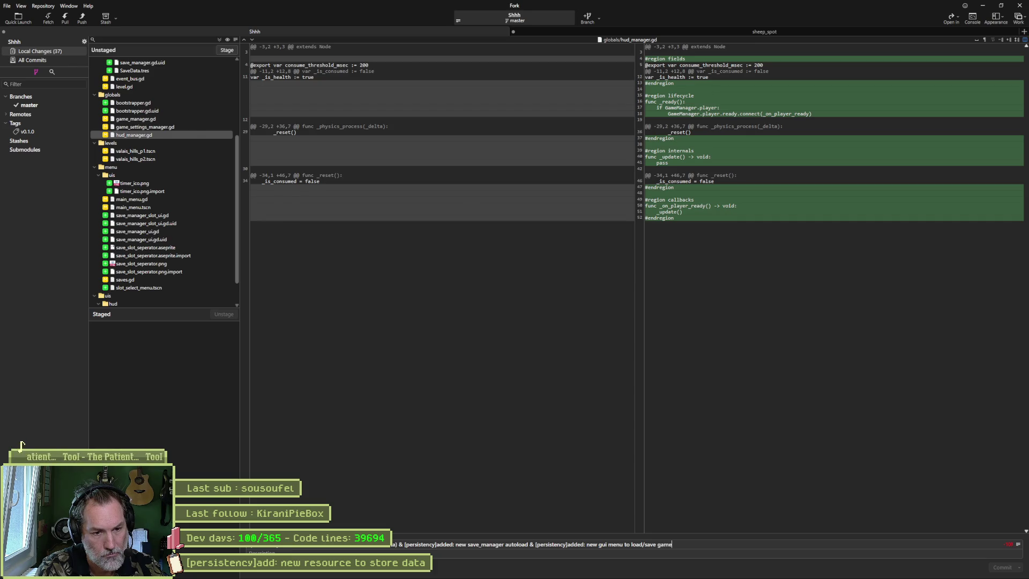
text(s)
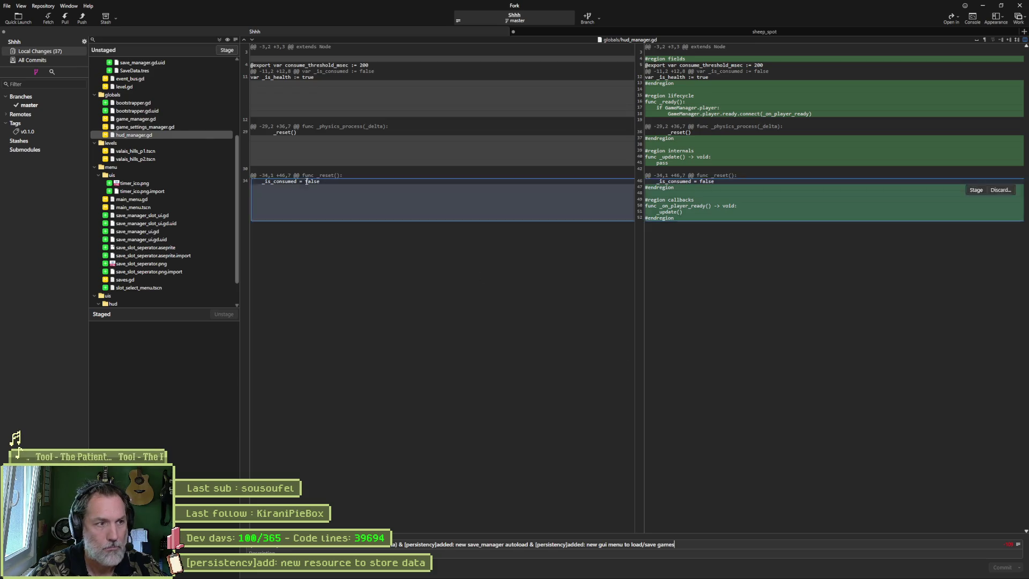
click(219, 39)
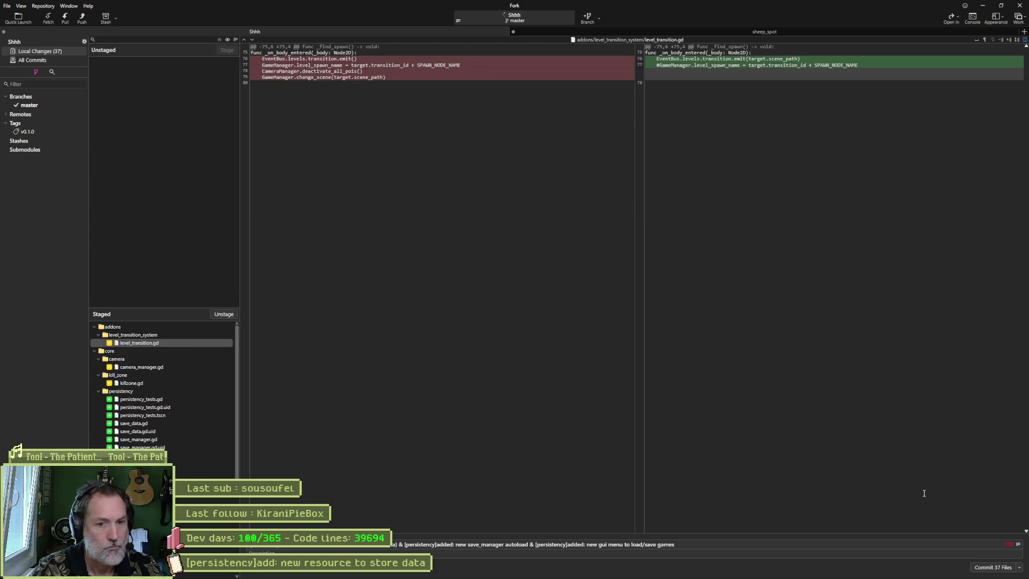
click(985, 569)
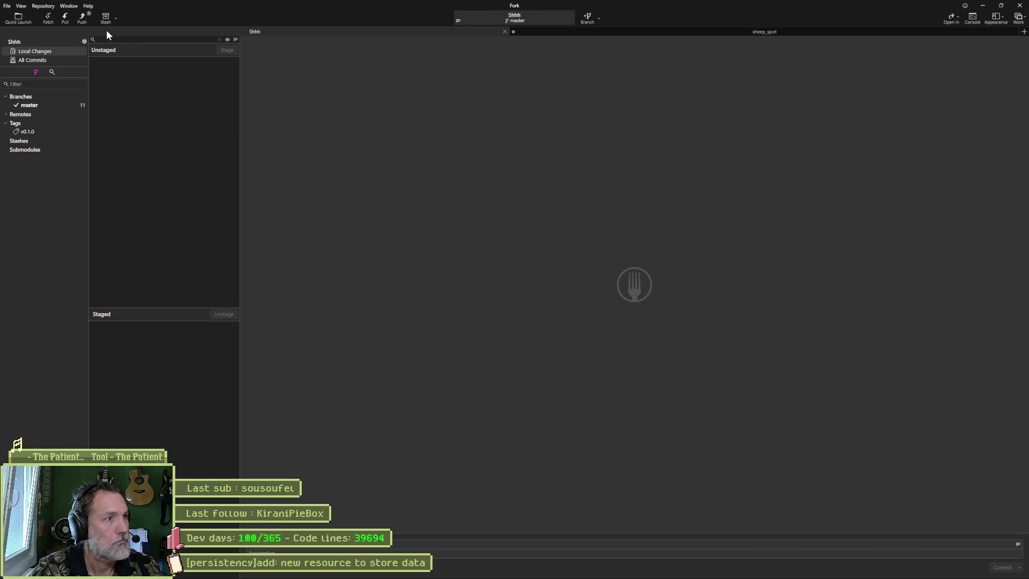
Step: Push master to origin and put Fork away to reveal Godot
click(82, 18)
click(573, 316)
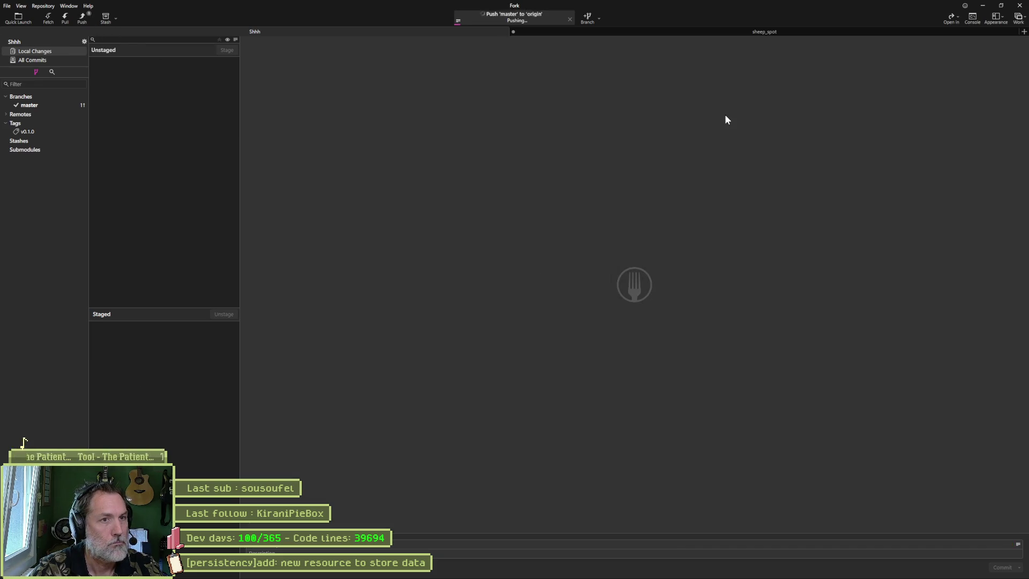
click(983, 10)
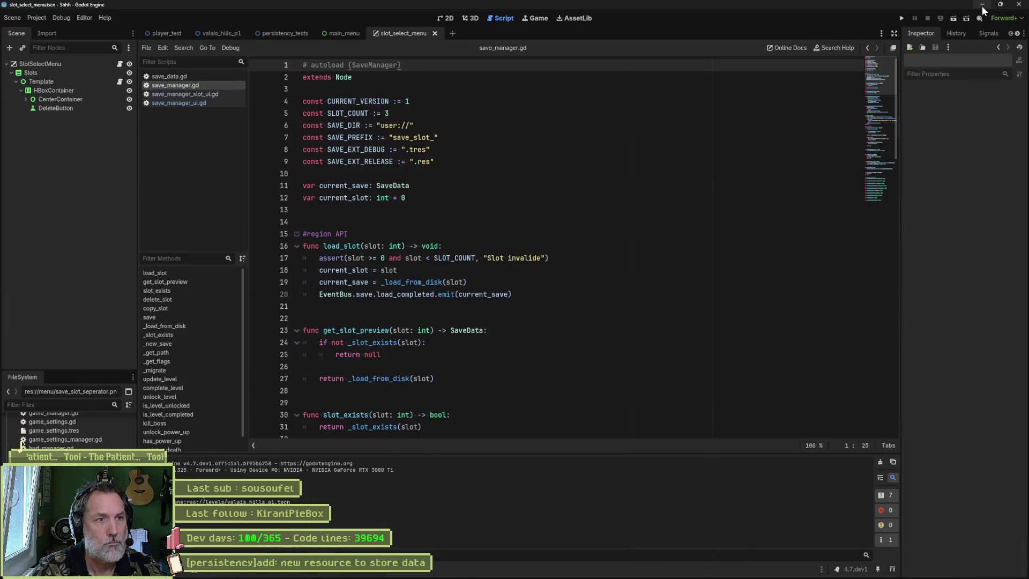
Step: Check that the push finished, then show the slot_select_menu scene in Godot's 2D view
key(alt+Tab)
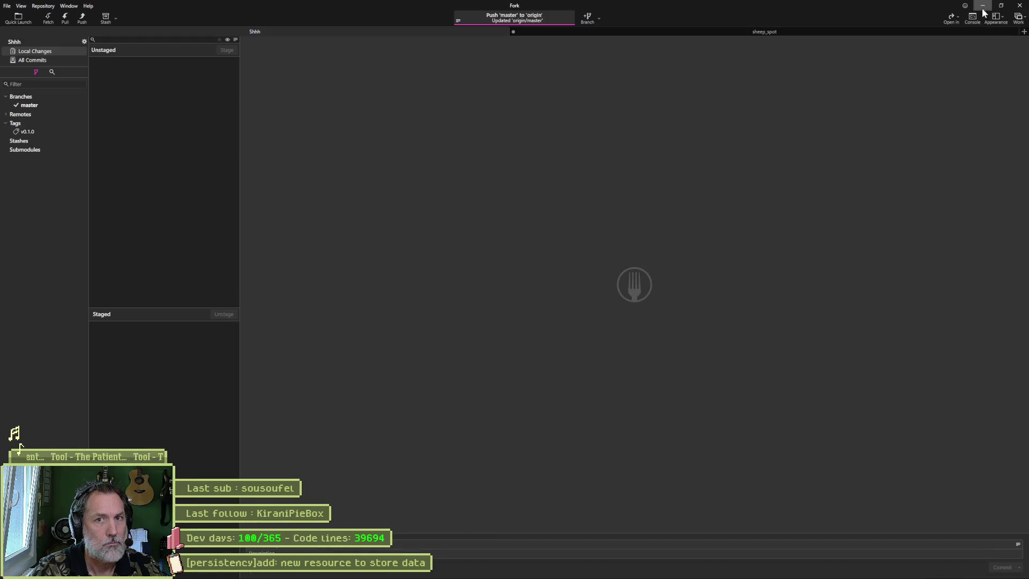
click(983, 6)
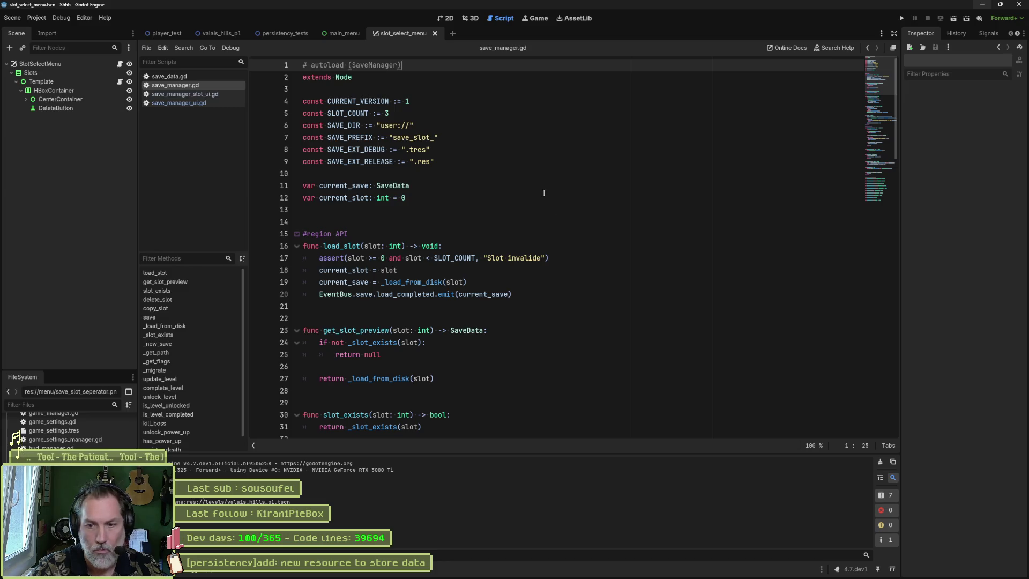
mouse_move(612, 576)
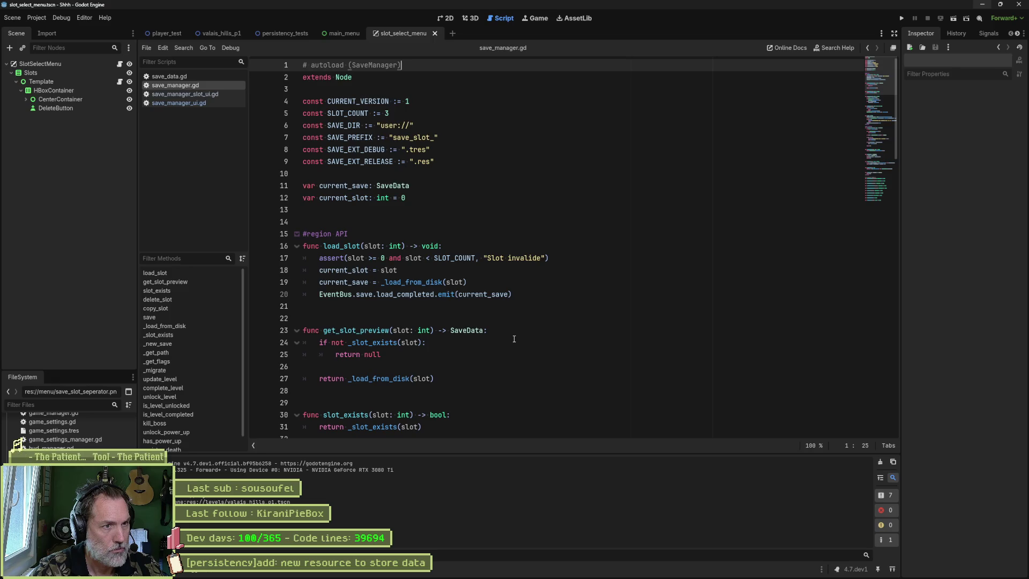
click(450, 21)
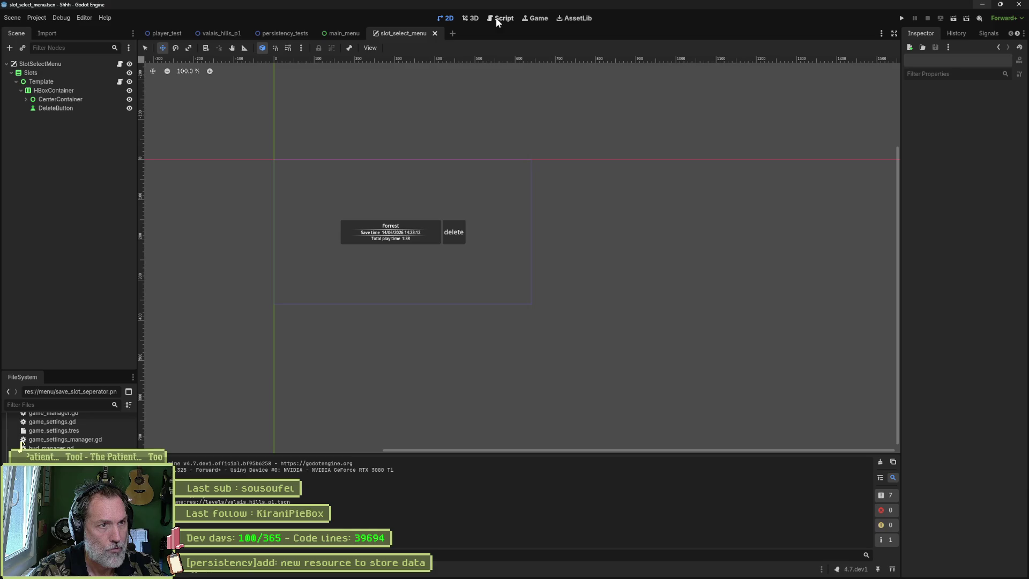
Step: Open the persistency_tests scene and its attached PersistencyTests script
click(172, 34)
click(269, 36)
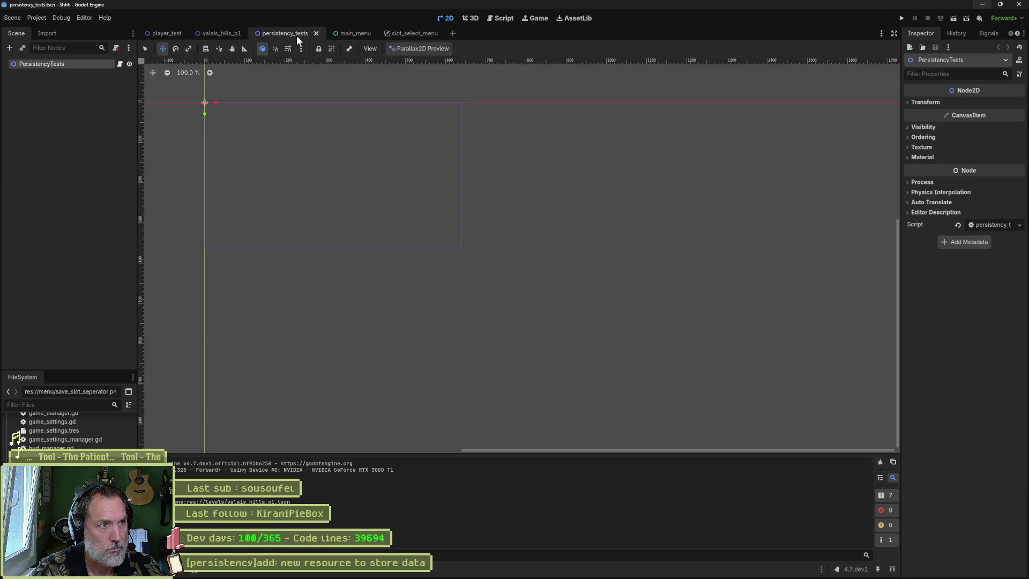
click(118, 64)
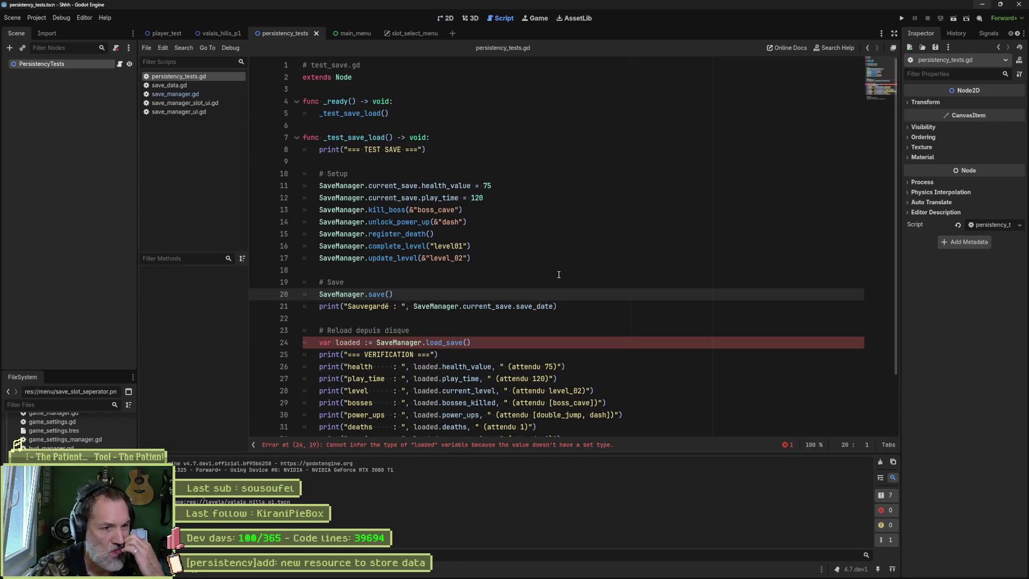
scroll(559, 274, down, 1)
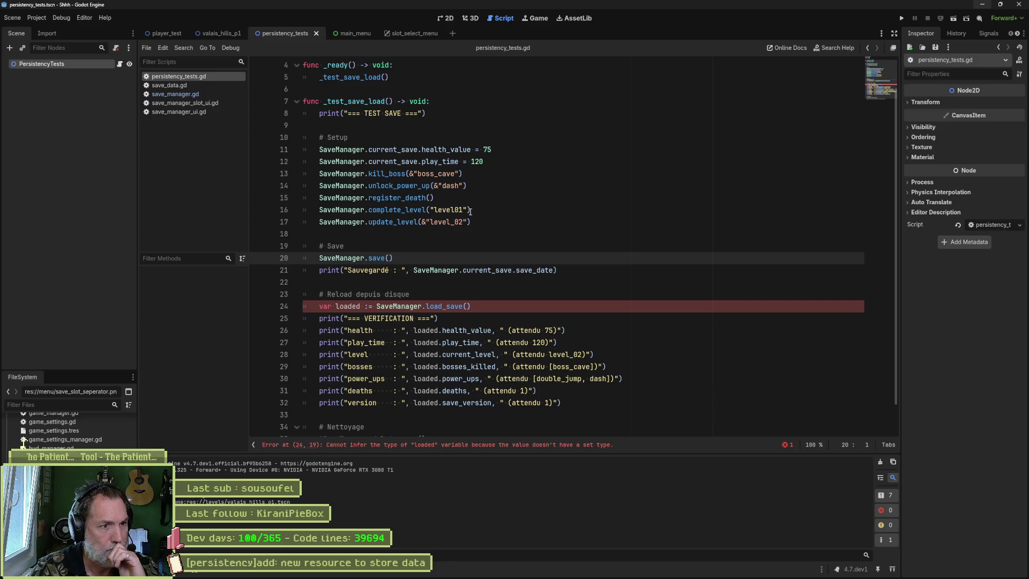
scroll(436, 188, up, 1)
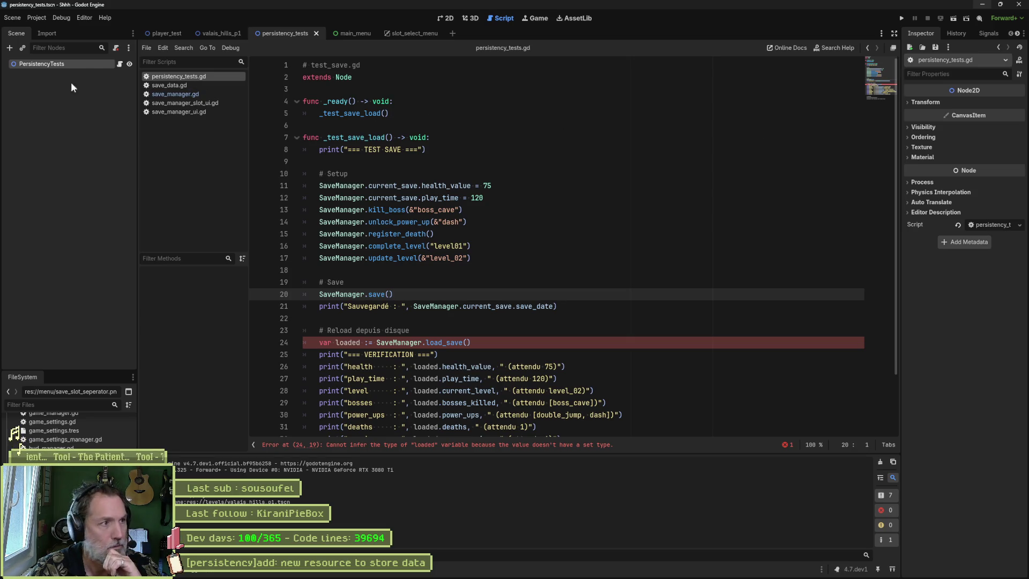
Step: Go to the flagged load_save call on line 24 and open save_manager.gd from it
click(99, 65)
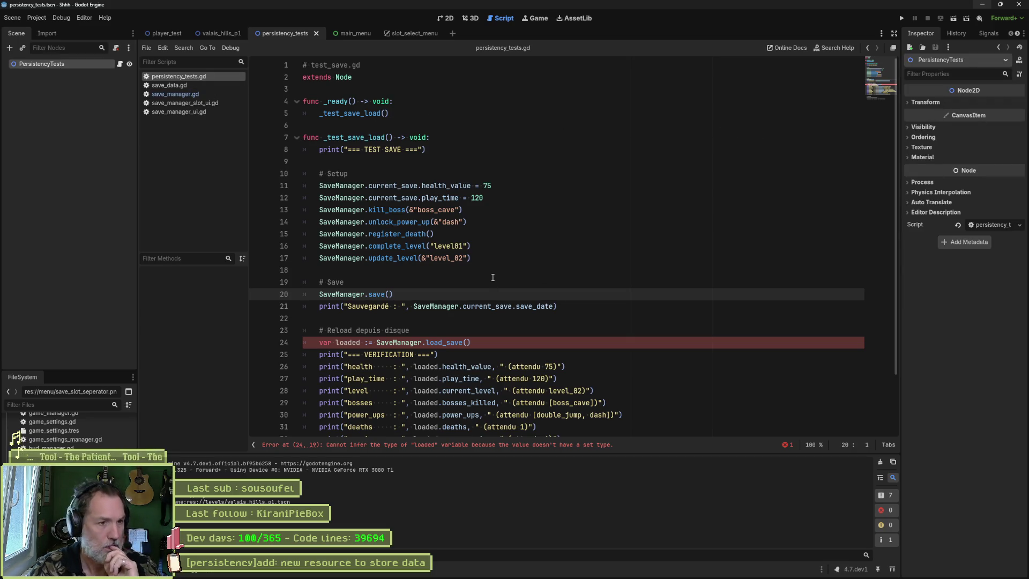
scroll(541, 311, down, 2)
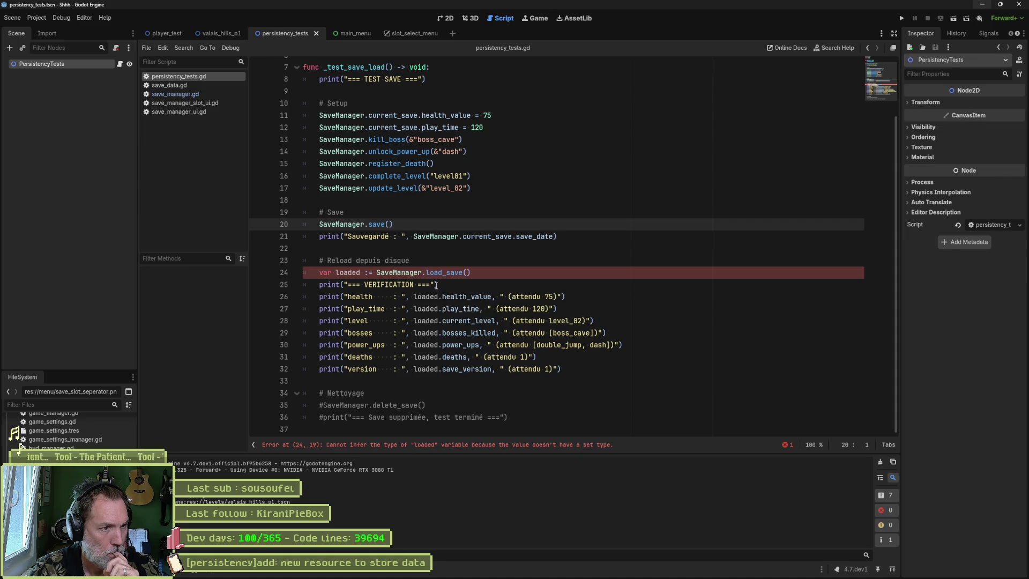
click(450, 273)
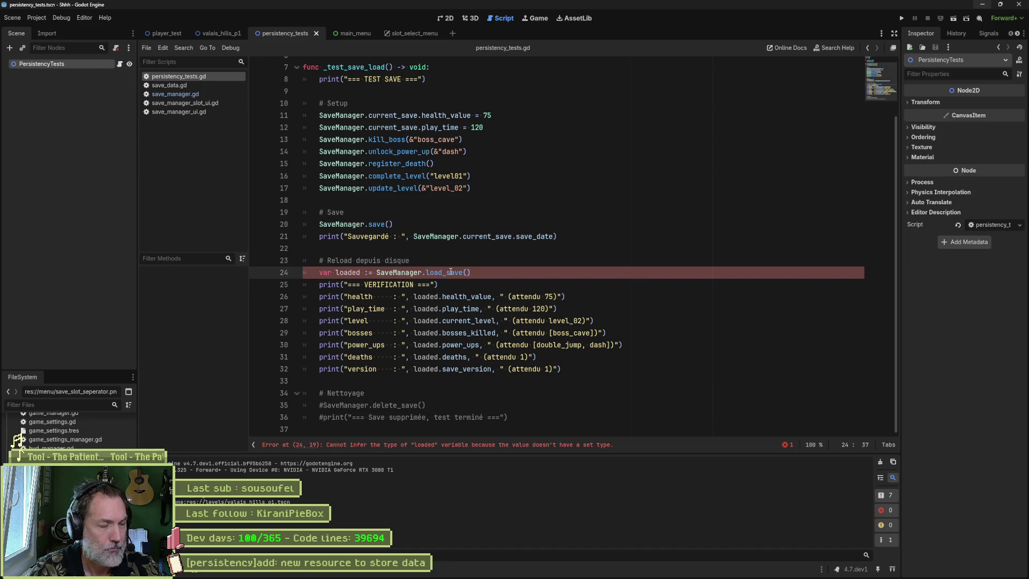
click(190, 93)
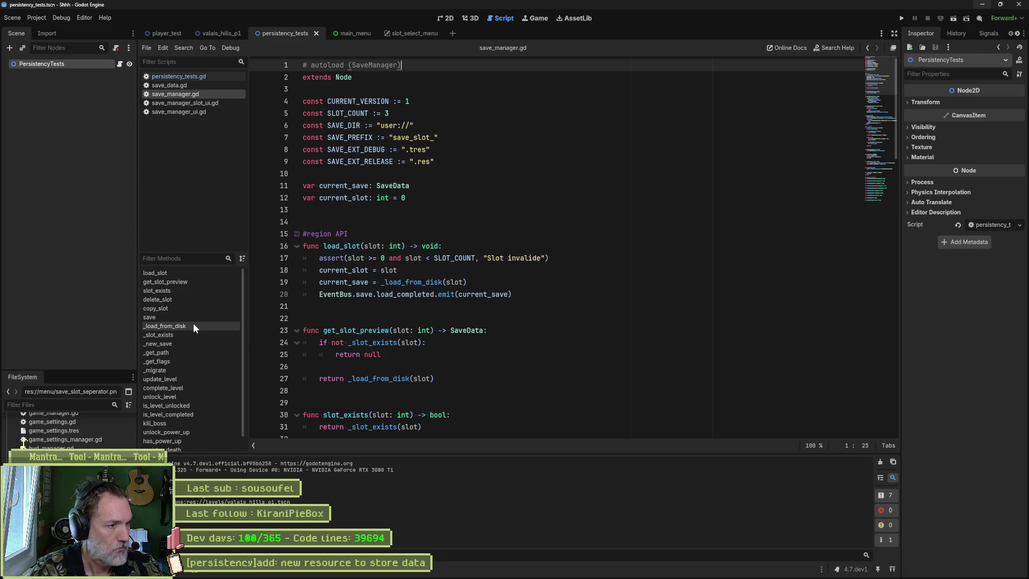
click(186, 273)
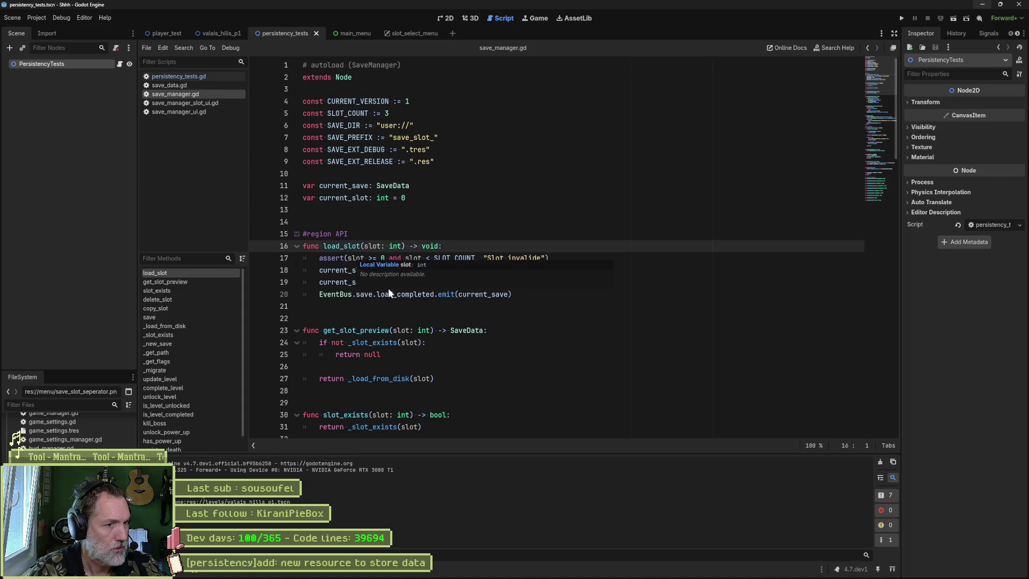
scroll(451, 320, down, 3)
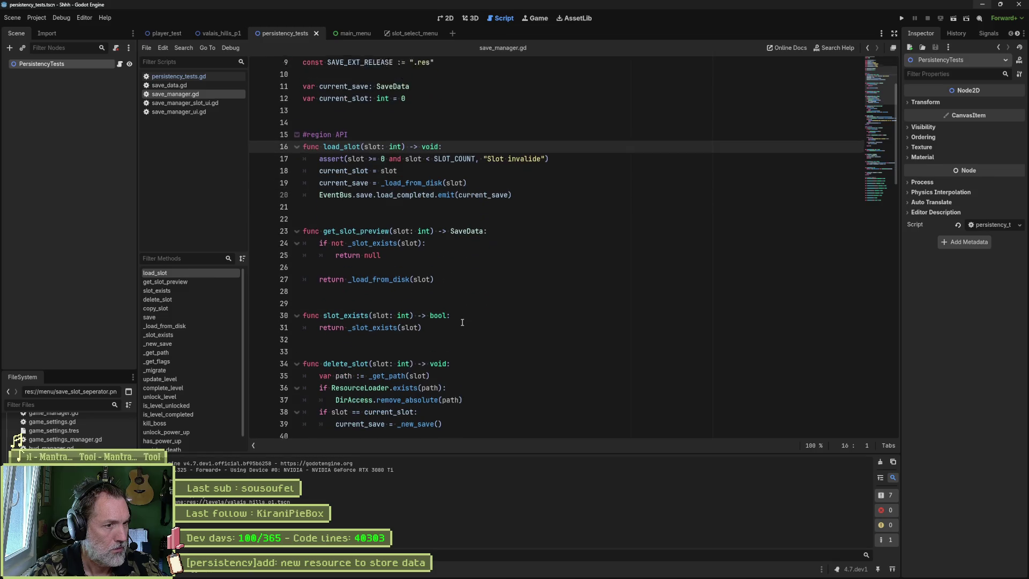
scroll(461, 321, down, 7)
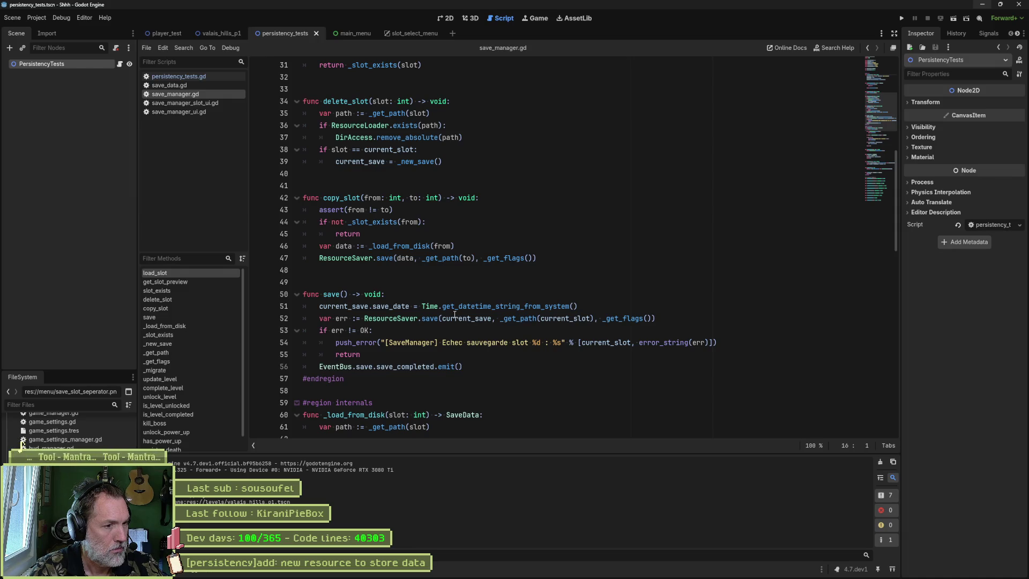
click(191, 78)
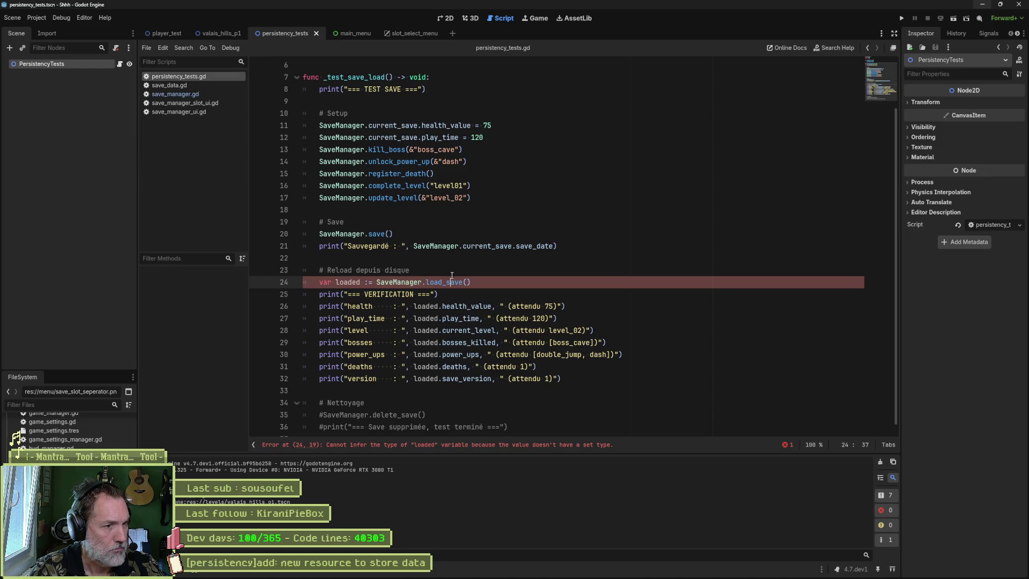
click(186, 94)
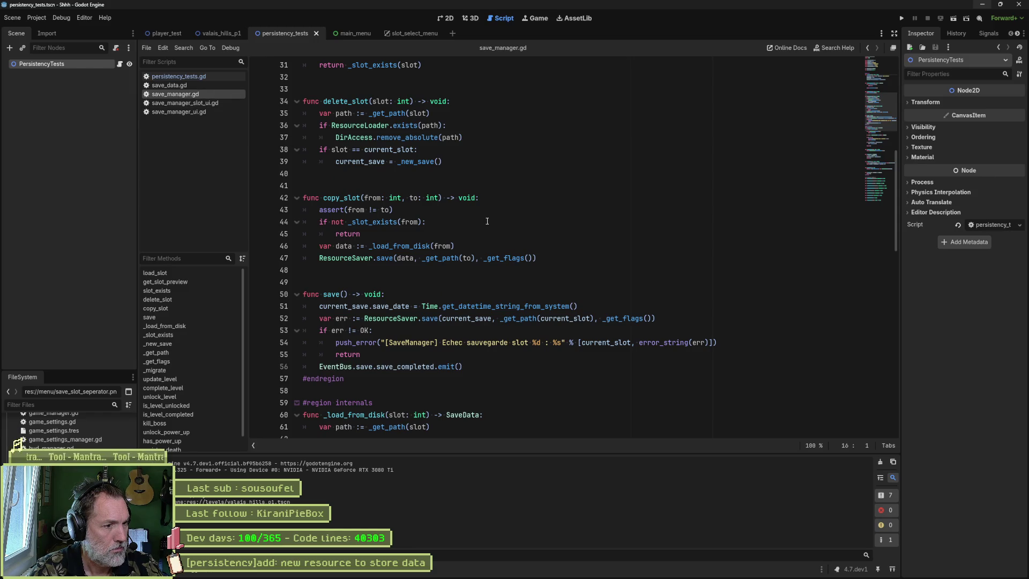
scroll(488, 222, down, 4)
double_click(354, 271)
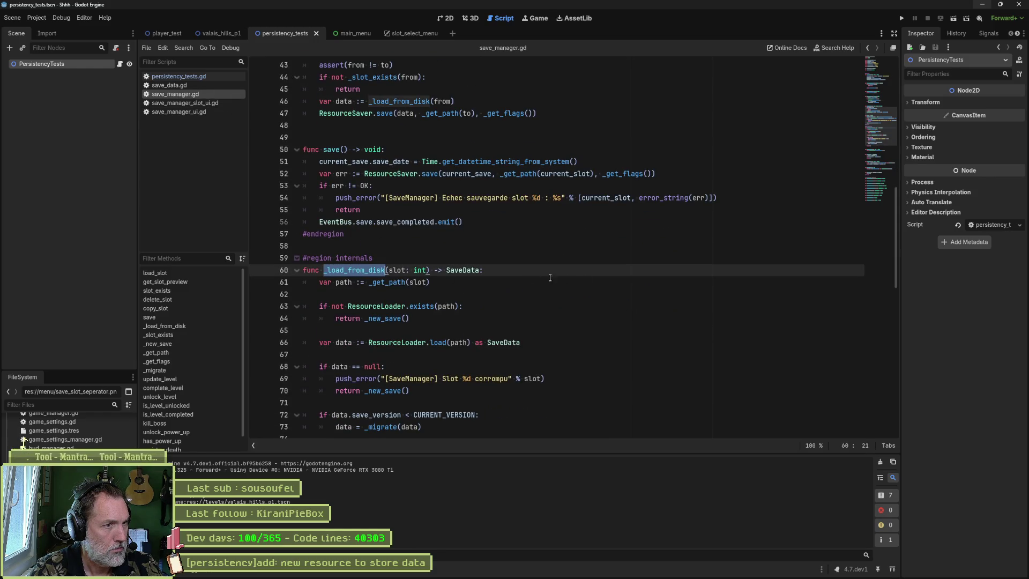
scroll(354, 211, up, 4)
scroll(354, 211, up, 6)
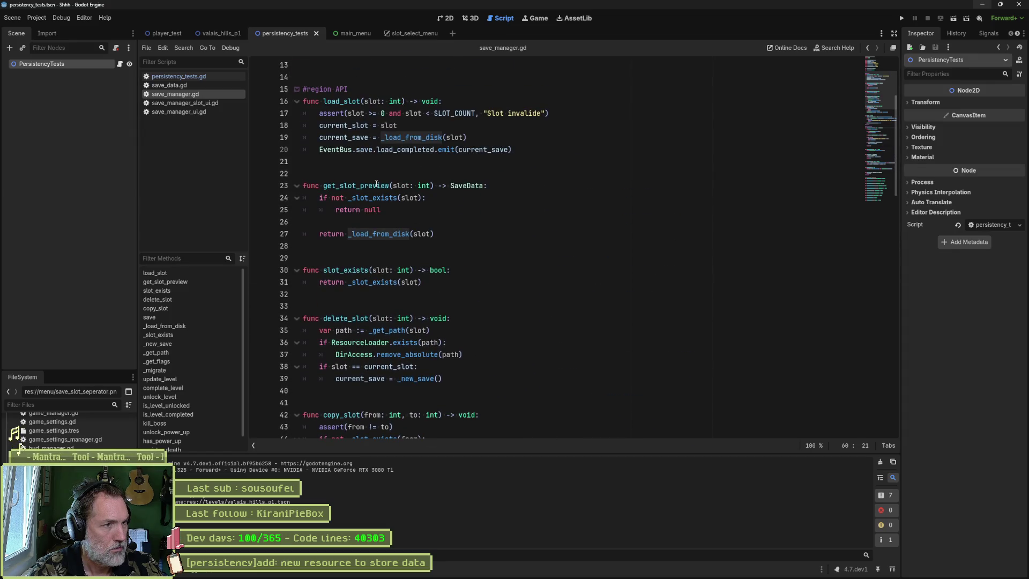
double_click(349, 101)
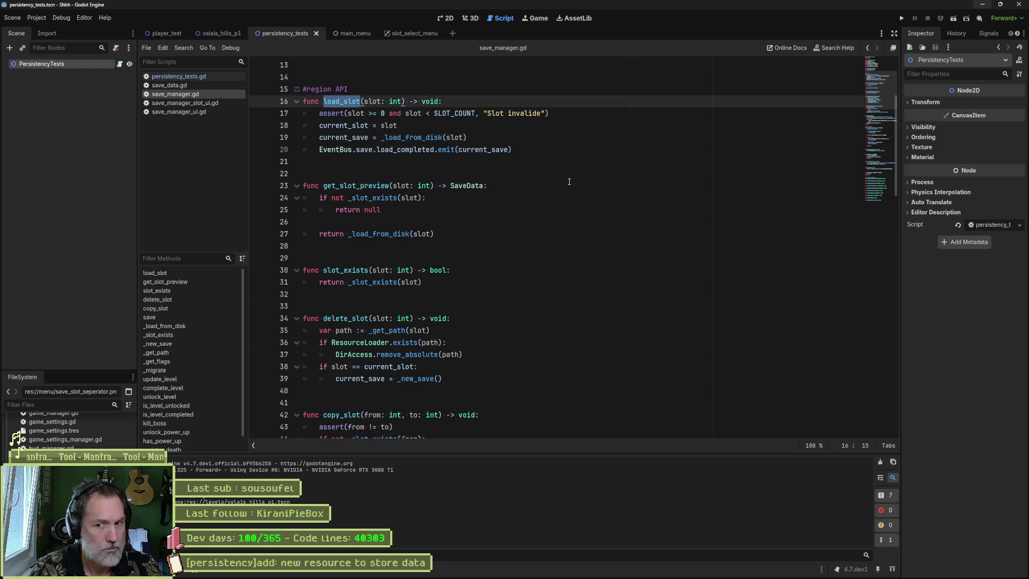
scroll(572, 199, up, 3)
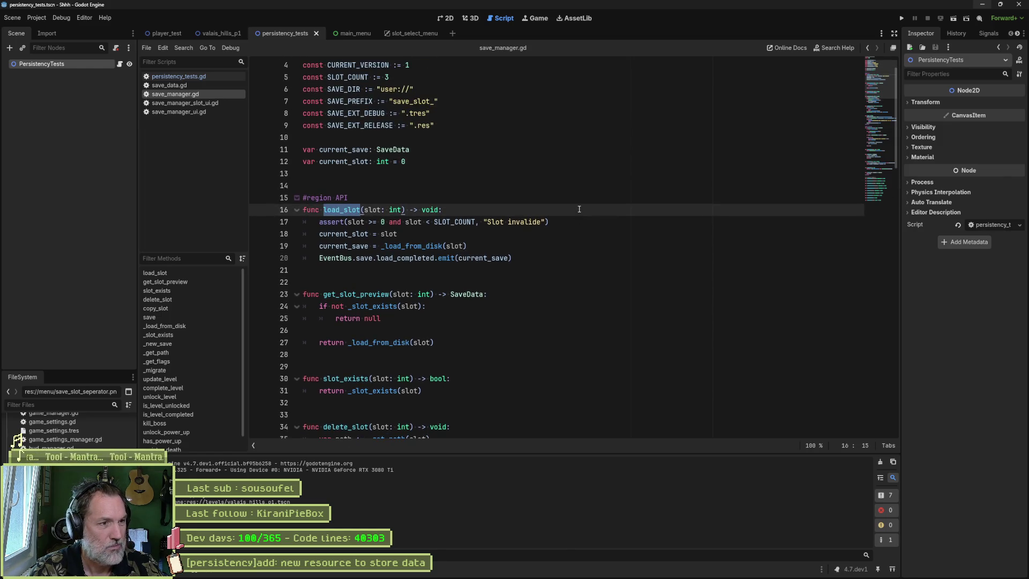
key(ctrl+shift+f)
click(518, 326)
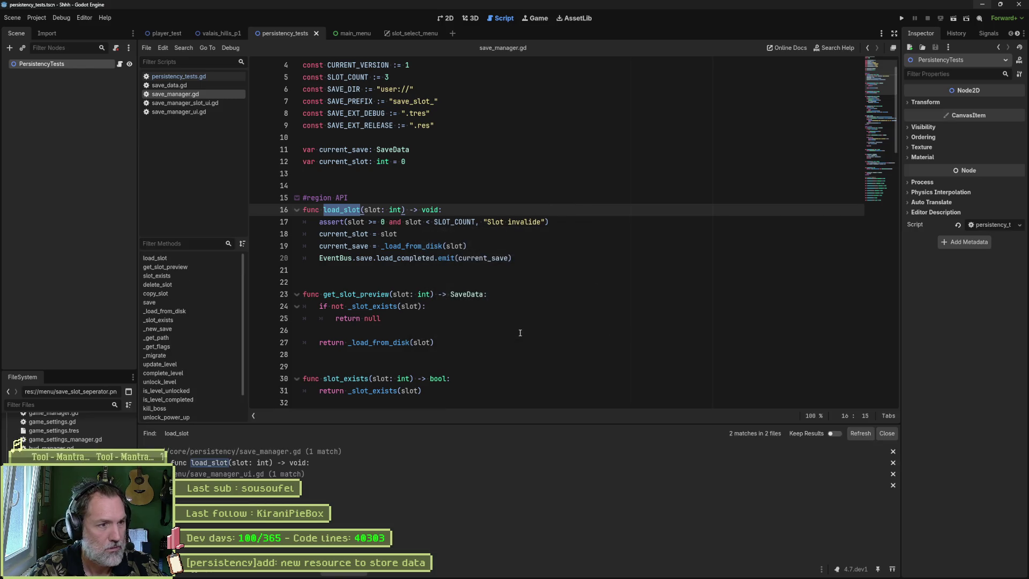
click(330, 487)
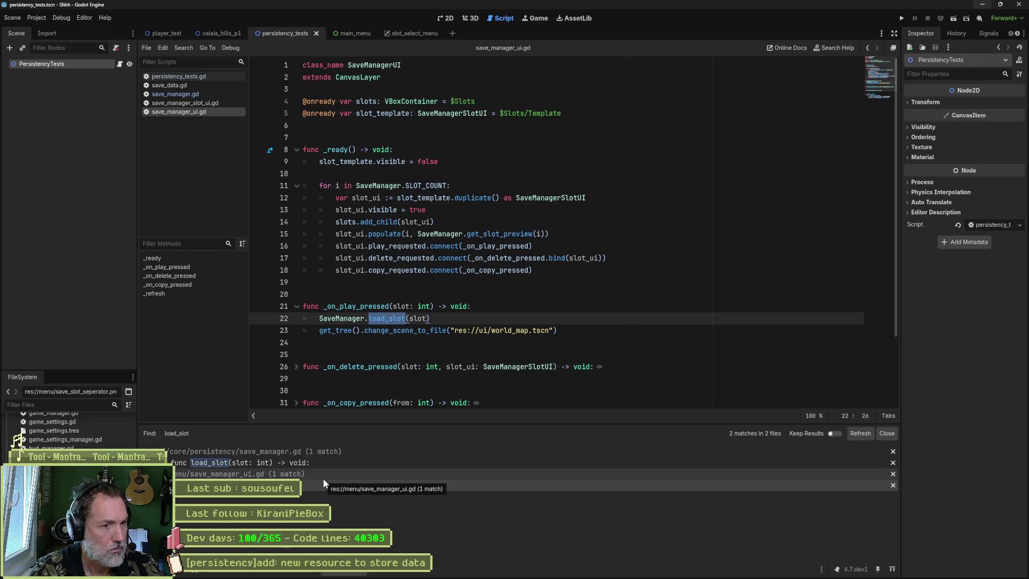
drag(457, 331, 555, 331)
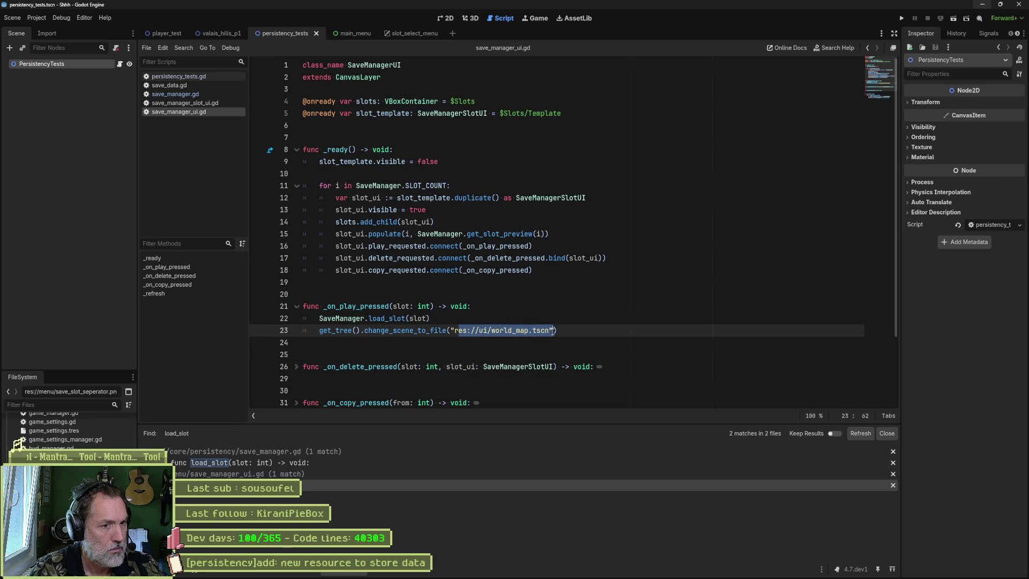
click(558, 331)
click(394, 318)
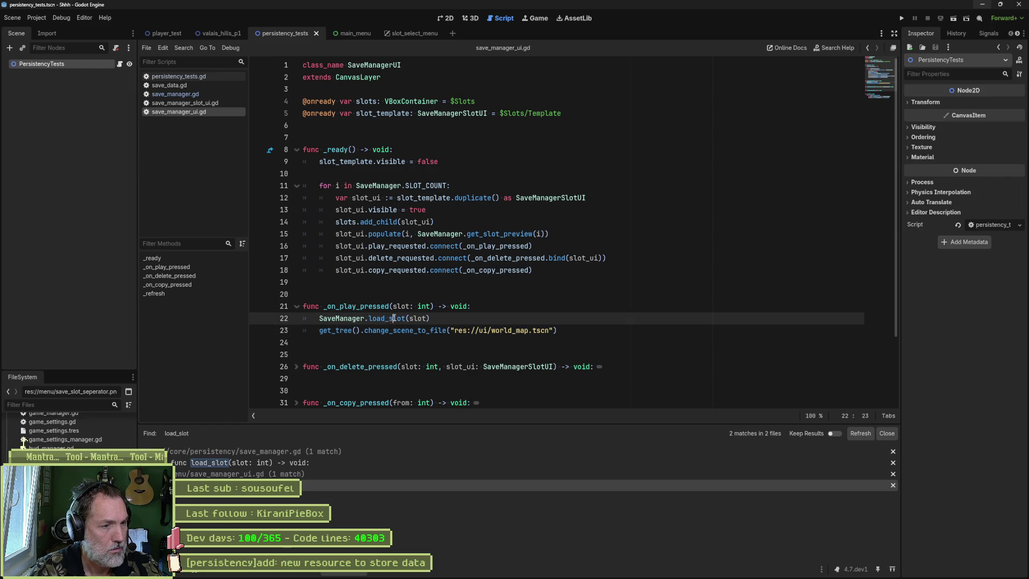
ctrl+click(394, 318)
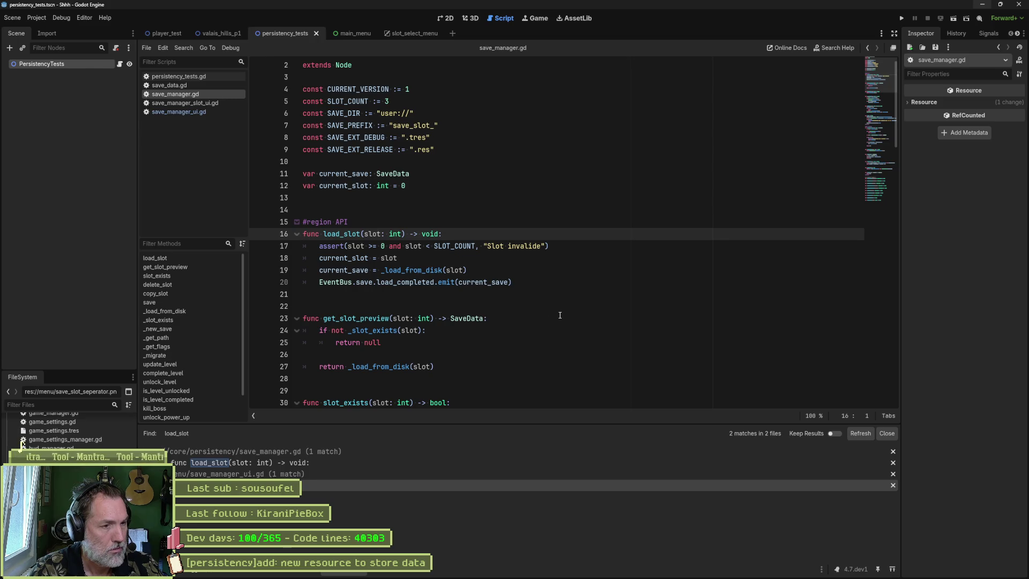
click(185, 77)
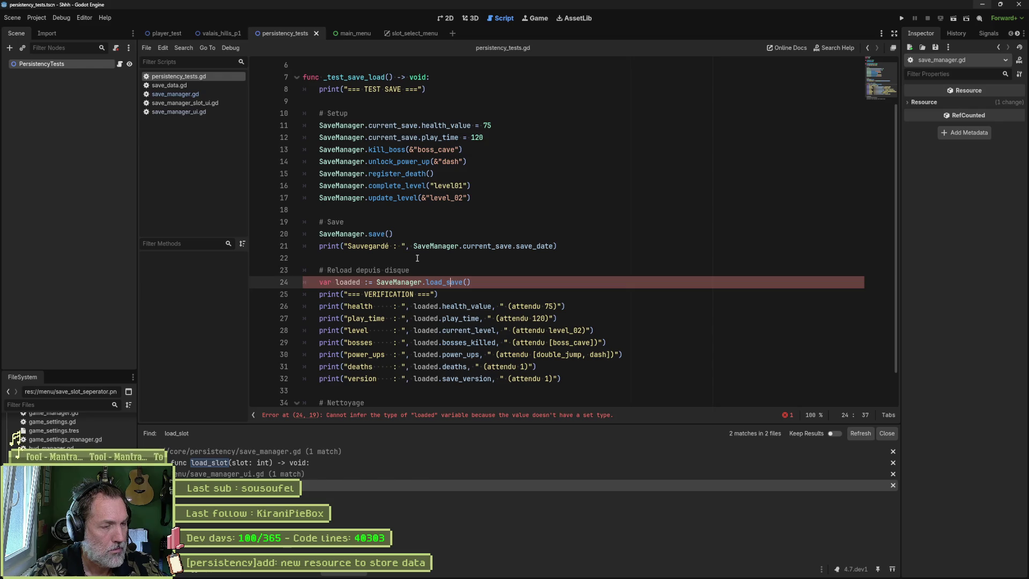
click(376, 234)
ctrl+click(379, 235)
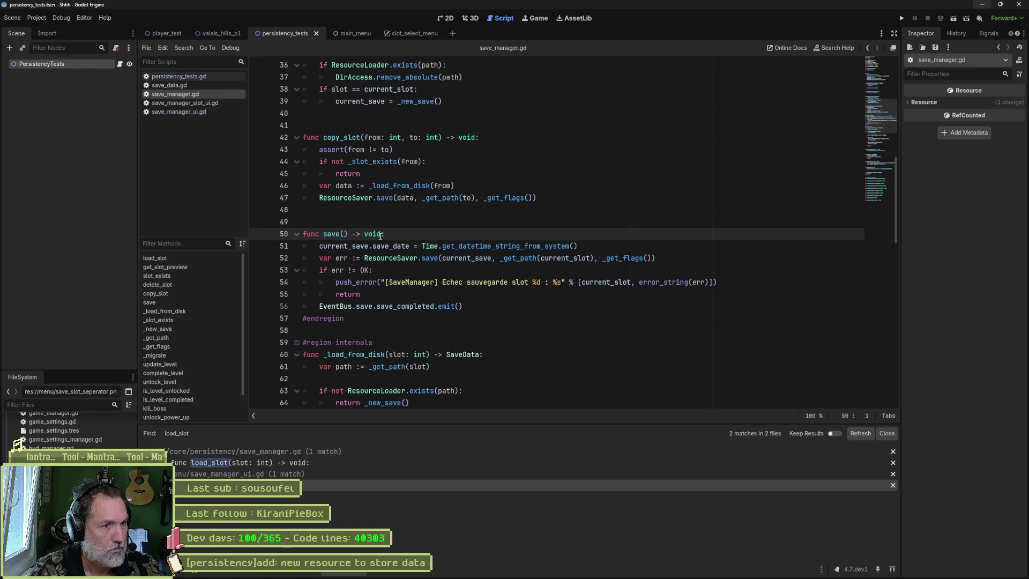
scroll(379, 238, up, 5)
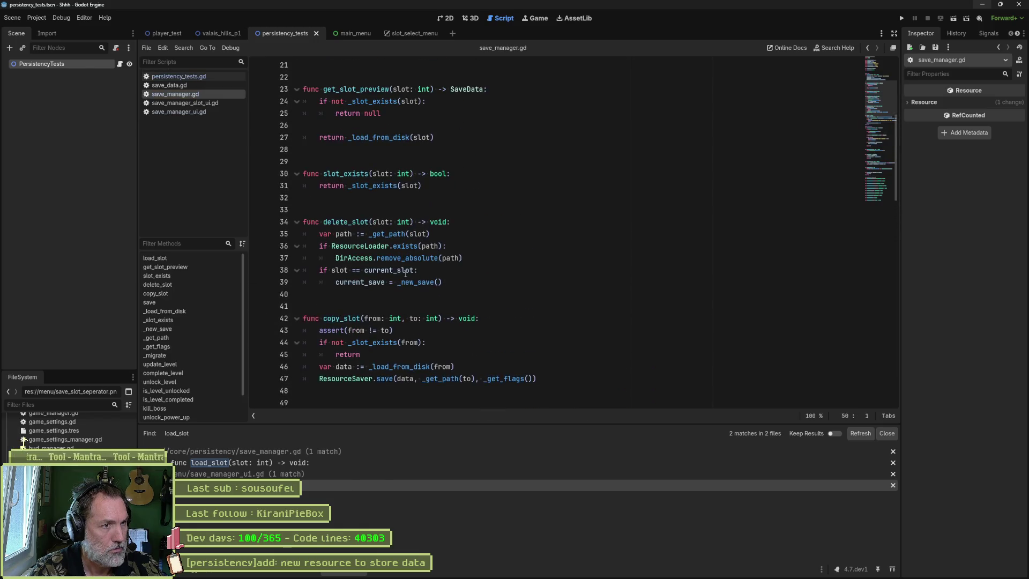
scroll(398, 267, up, 4)
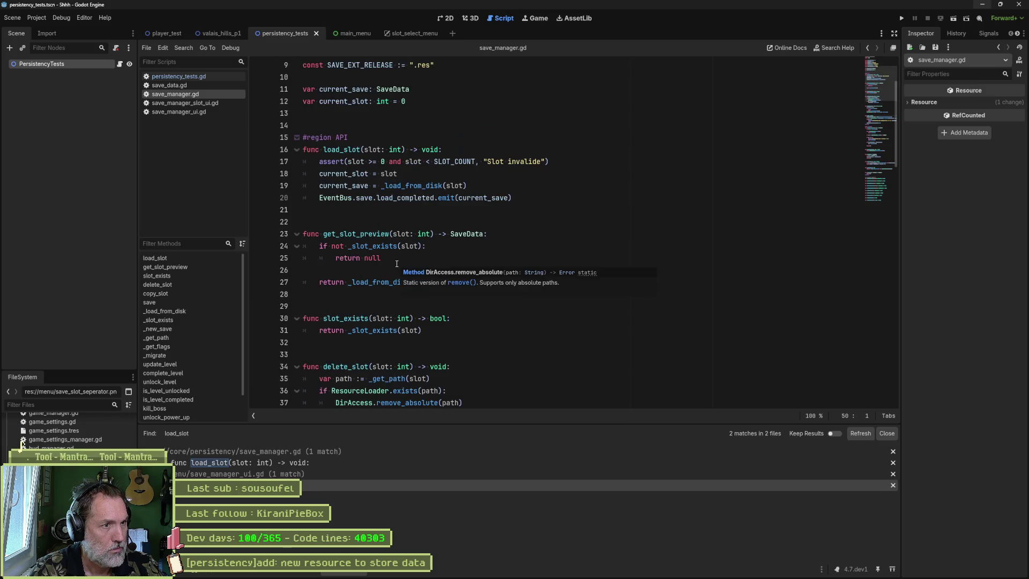
scroll(385, 210, down, 4)
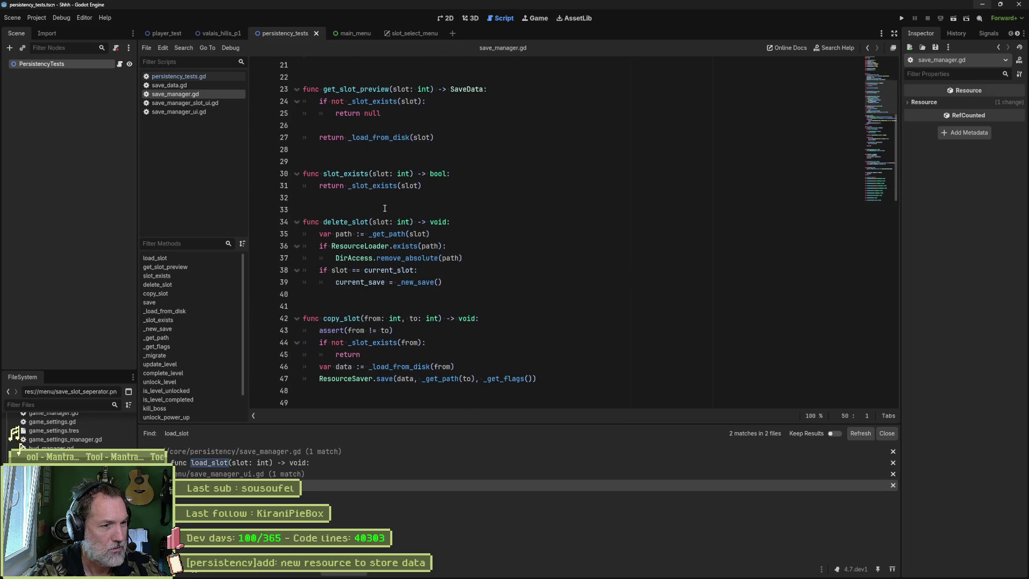
scroll(385, 209, down, 2)
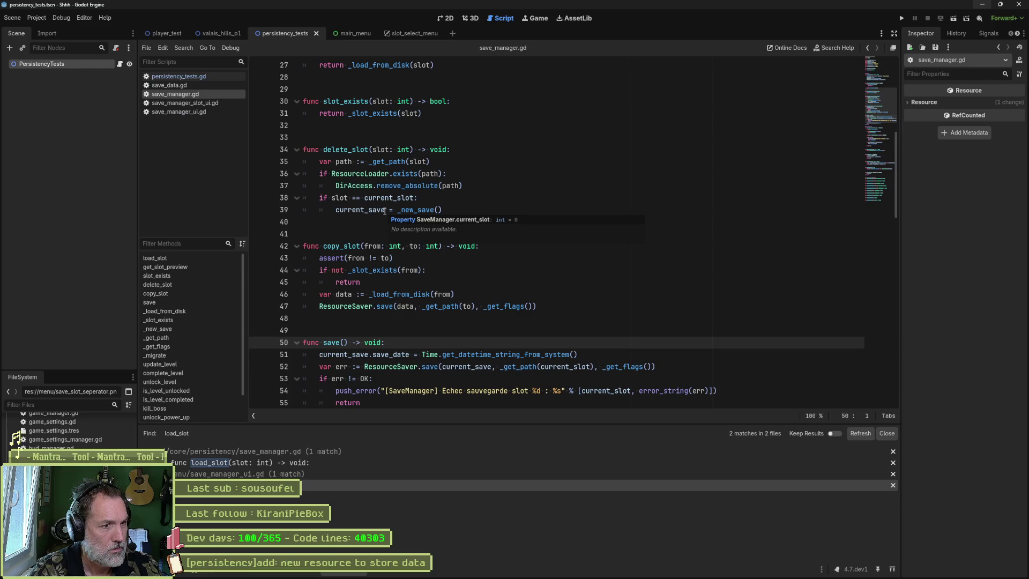
scroll(382, 209, up, 7)
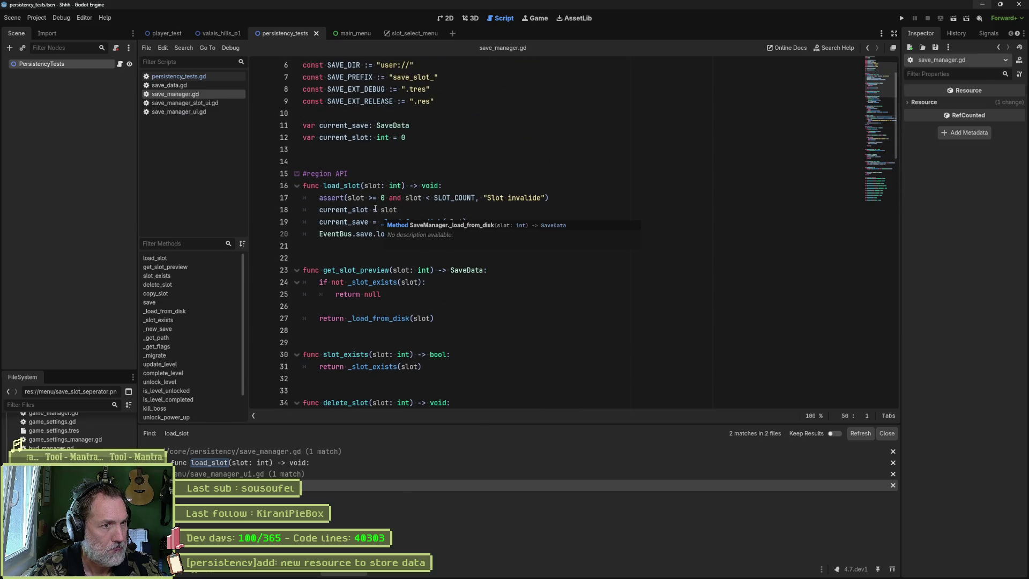
double_click(342, 186)
key(ctrl+shift+f)
click(512, 329)
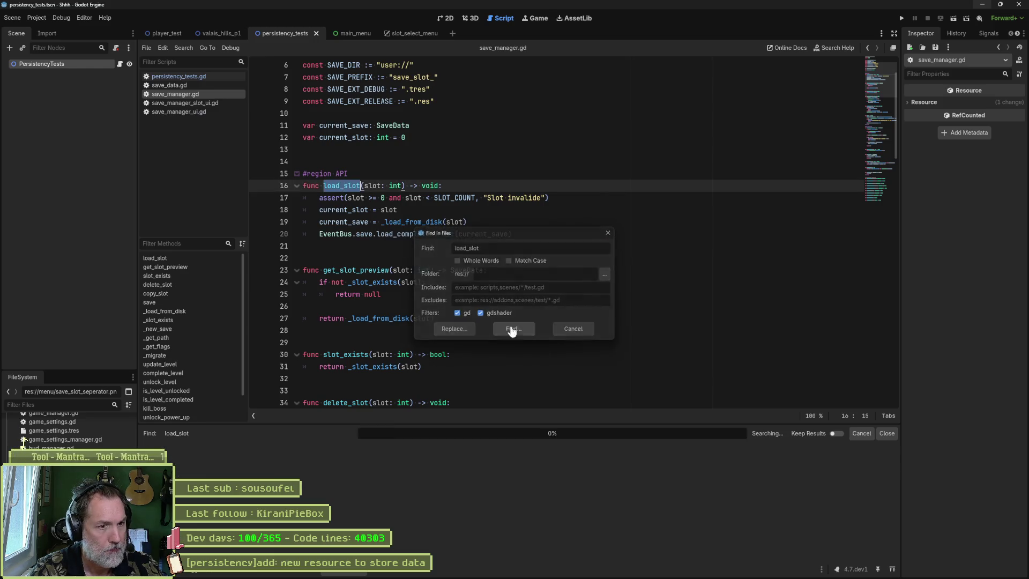
click(332, 488)
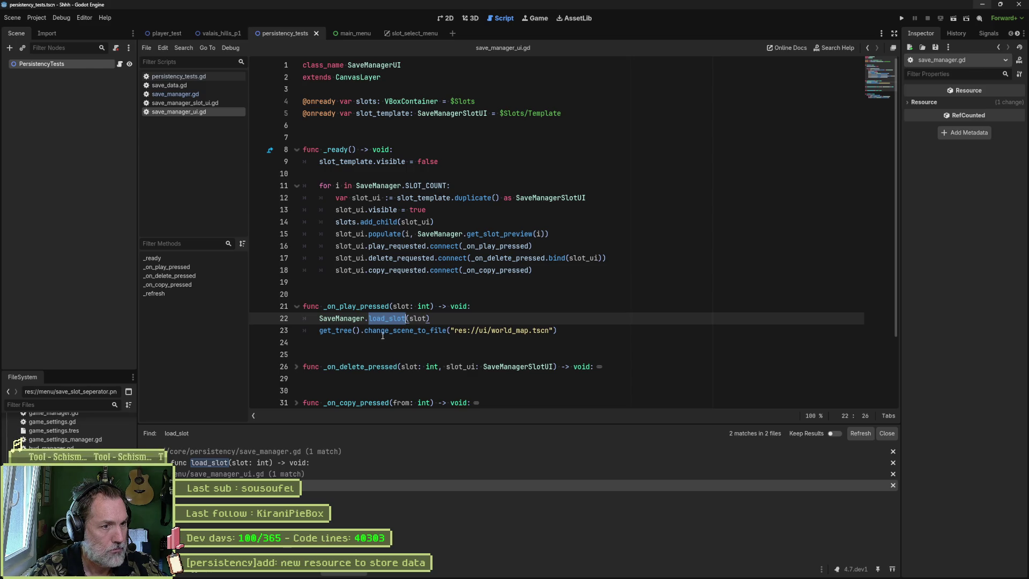
drag(385, 321, 407, 320)
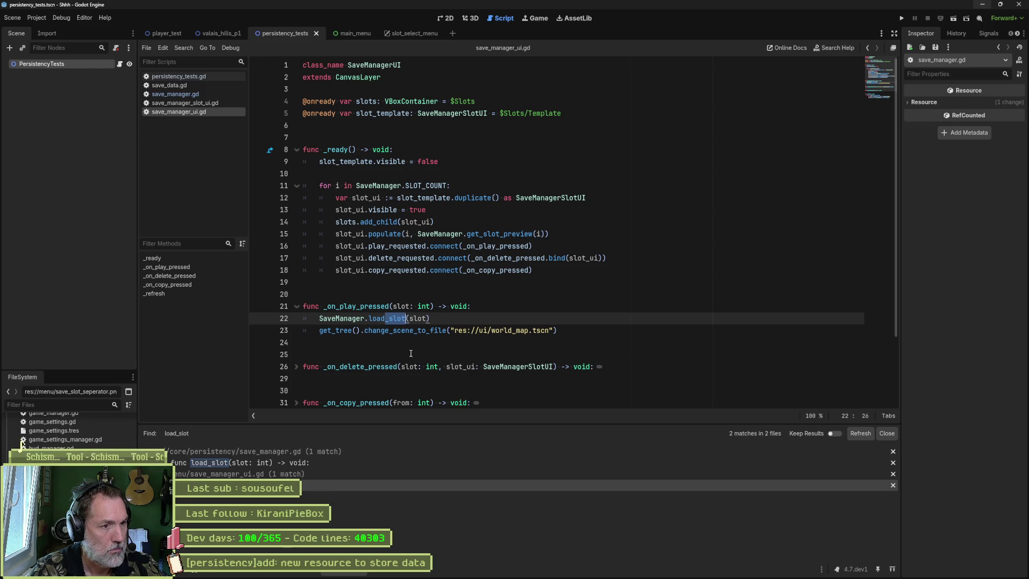
key(BackSpace)
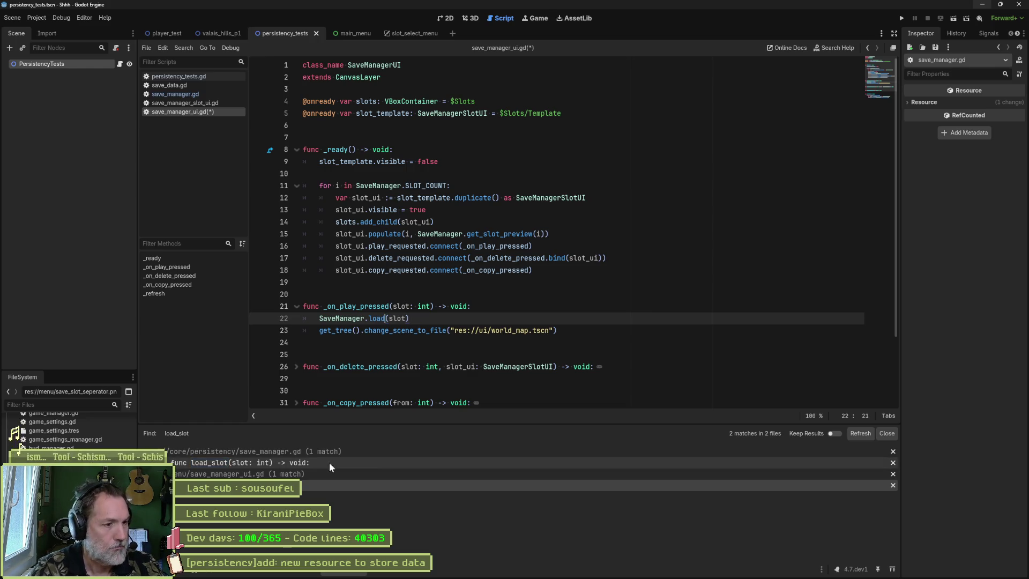
Step: Rename load_slot to load_game in save_manager.gd and its caller in save_manager_ui.gd, and save
click(329, 462)
click(361, 185)
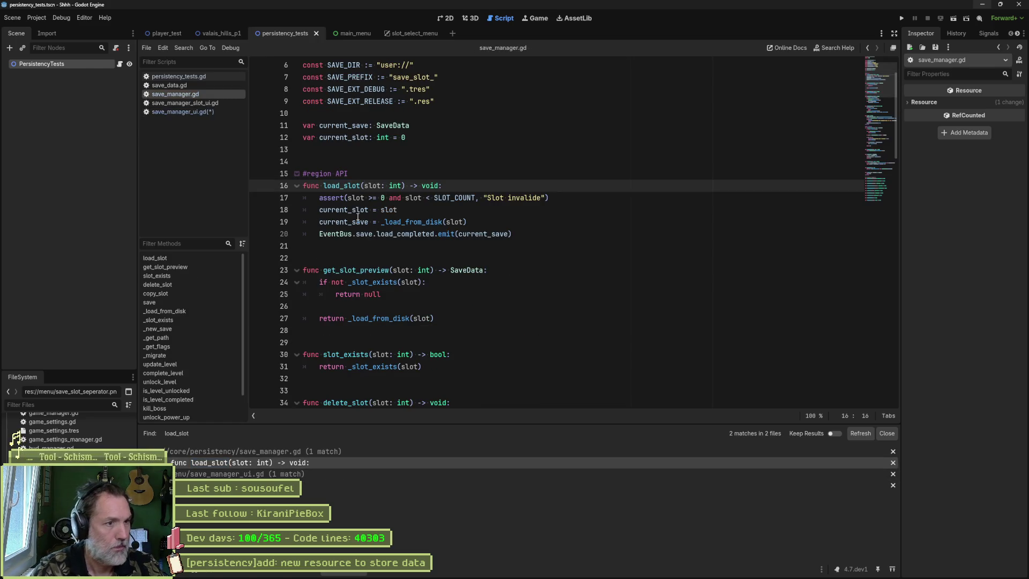
key(BackSpace)
key(BackSpace)
key(BackSpace)
key(ctrl+s)
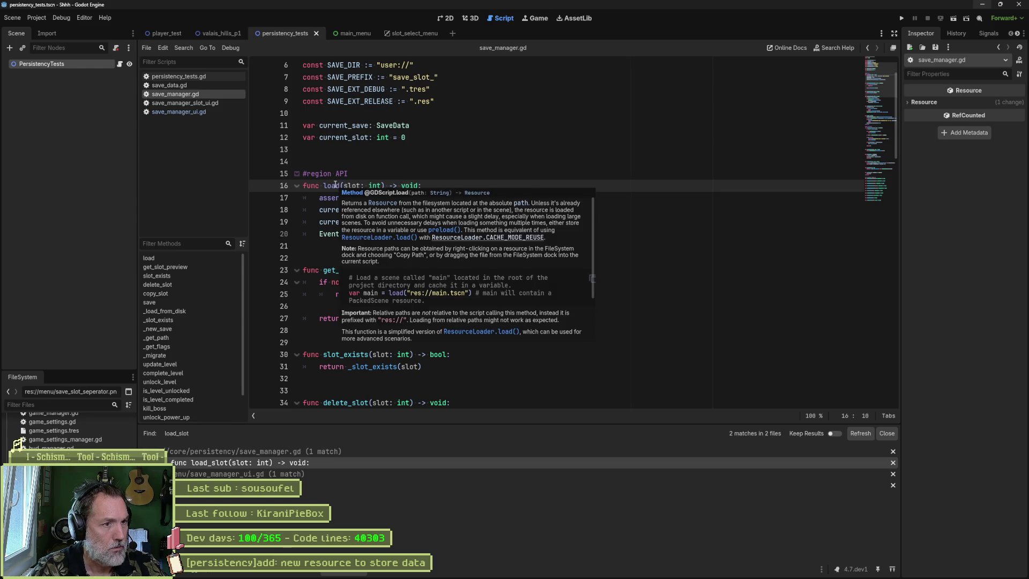
mouse_move(335, 185)
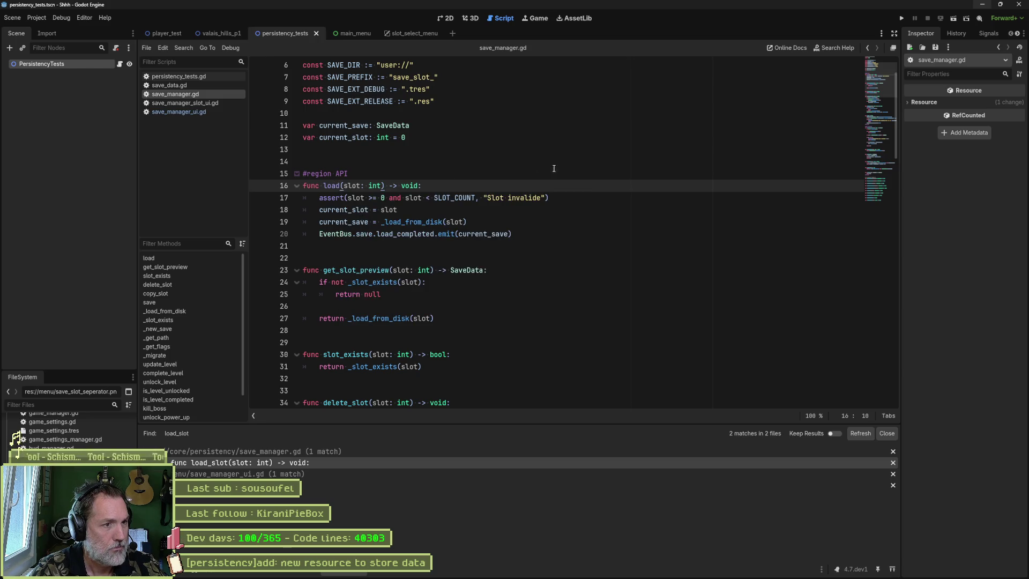
text(_game)
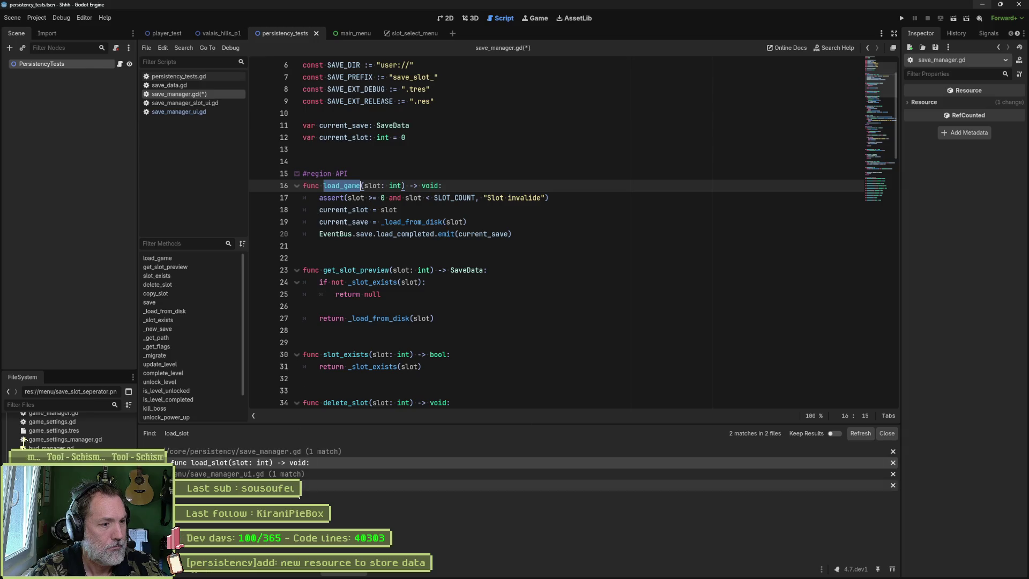
click(375, 485)
text(load_game(slot)
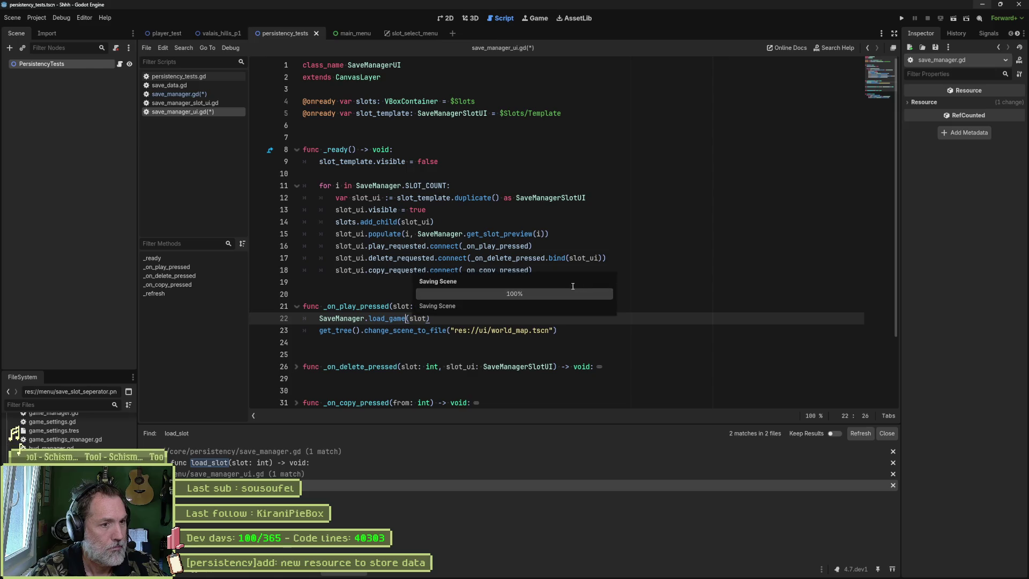
key(ctrl+s)
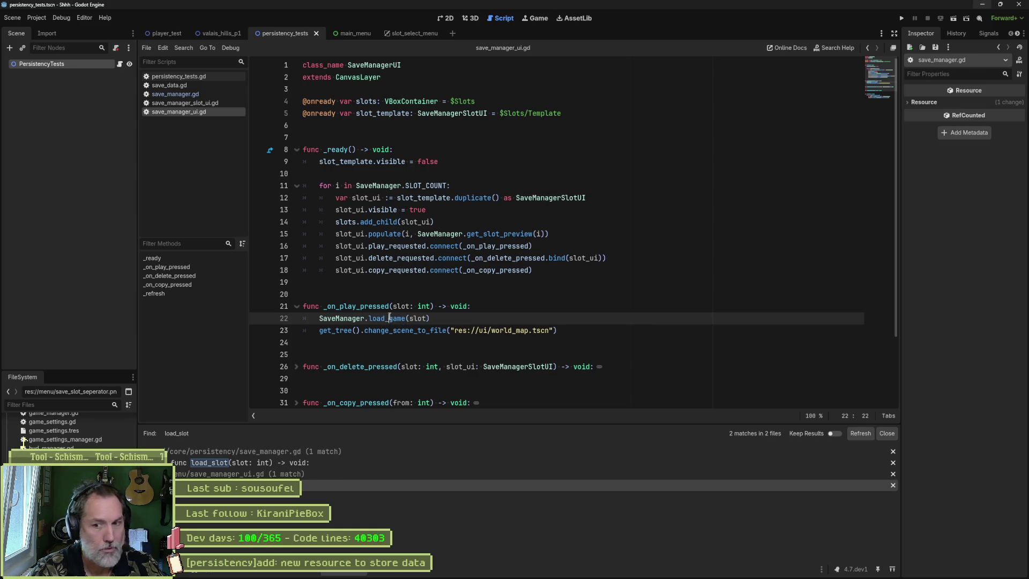
Step: Delete the change_scene_to_file line from _on_play_pressed and save save_manager_ui.gd
ctrl+click(394, 318)
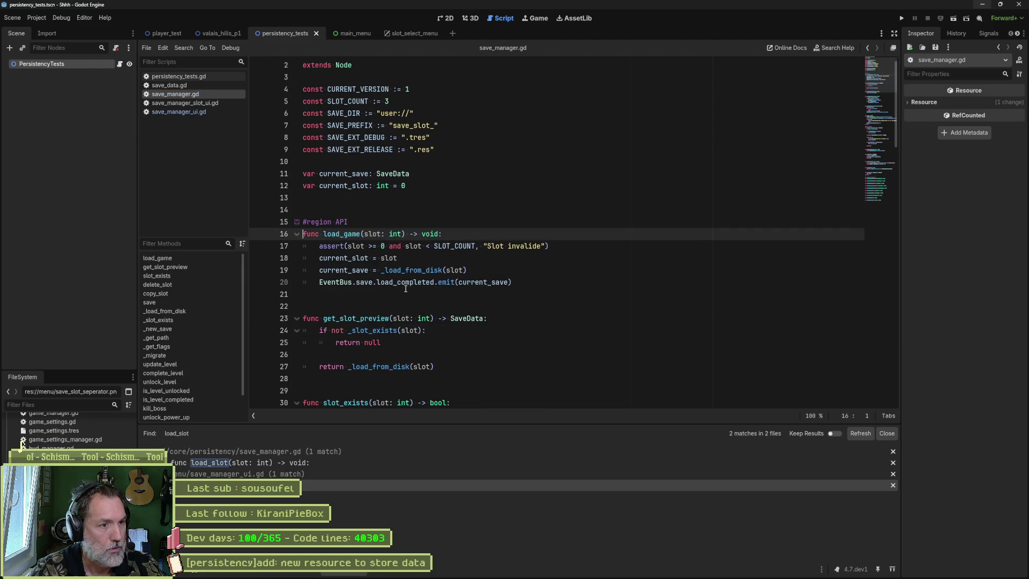
click(415, 283)
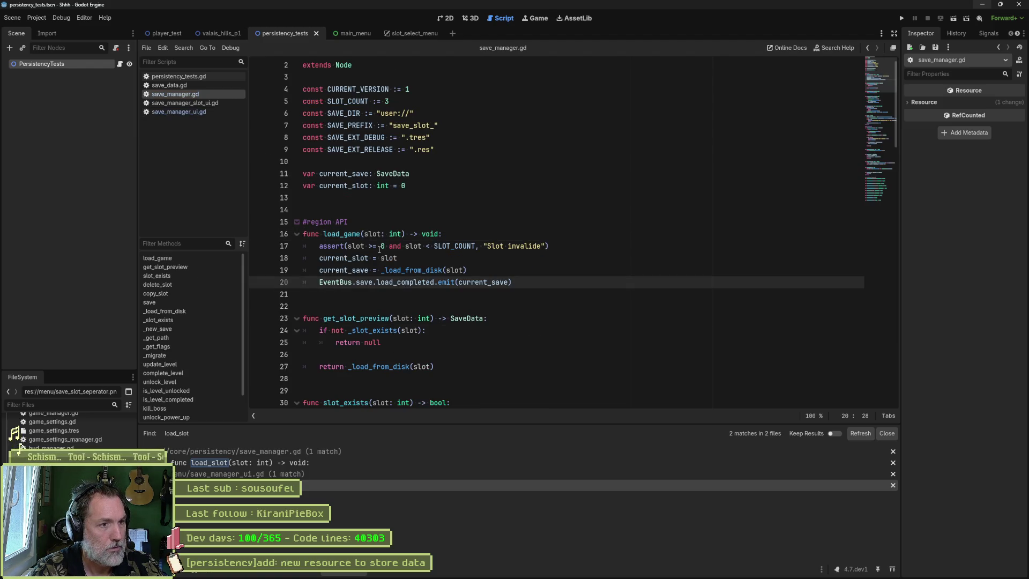
key(alt+Left)
key(alt+Left)
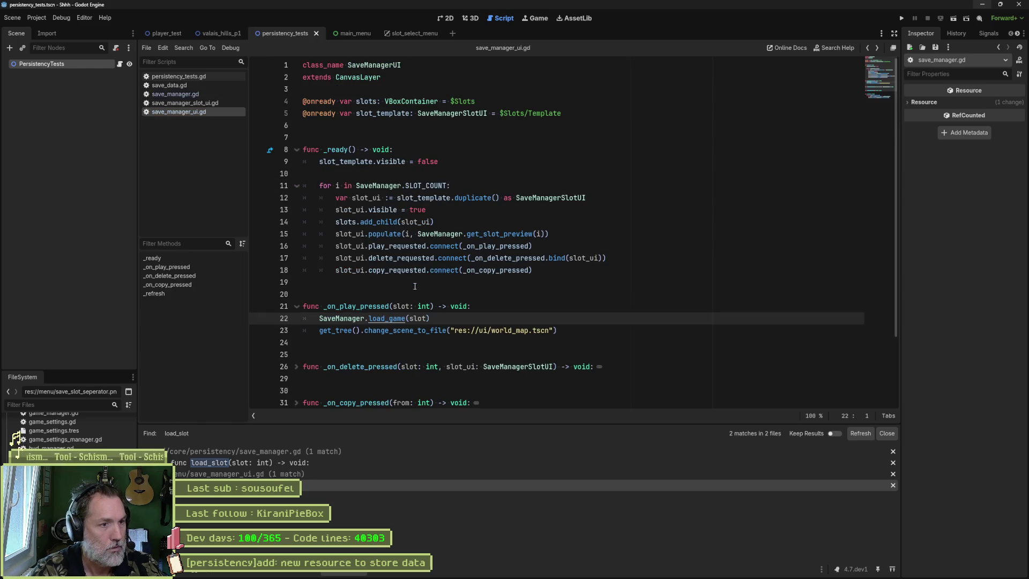
key(ctrl+x)
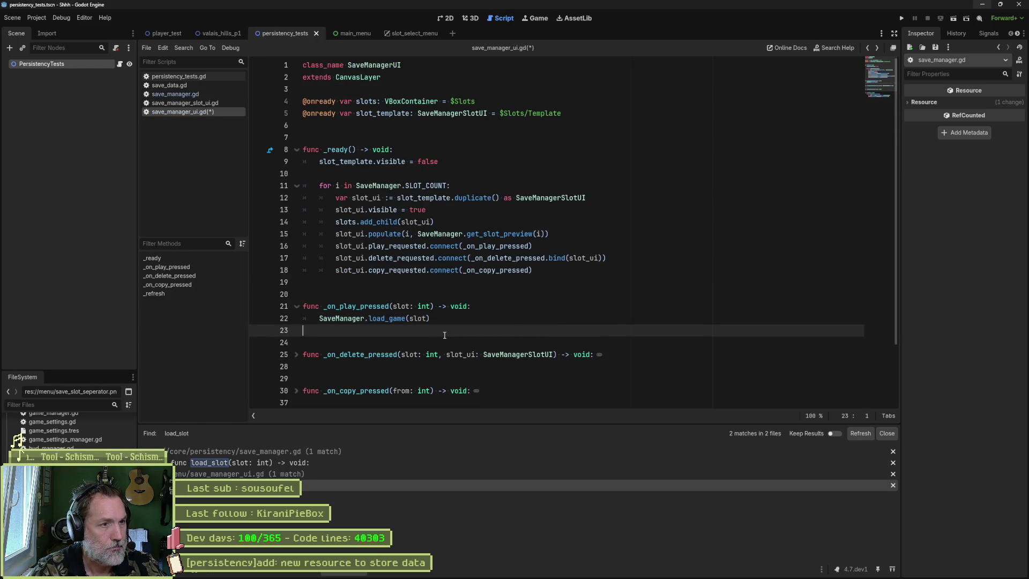
key(ctrl+s)
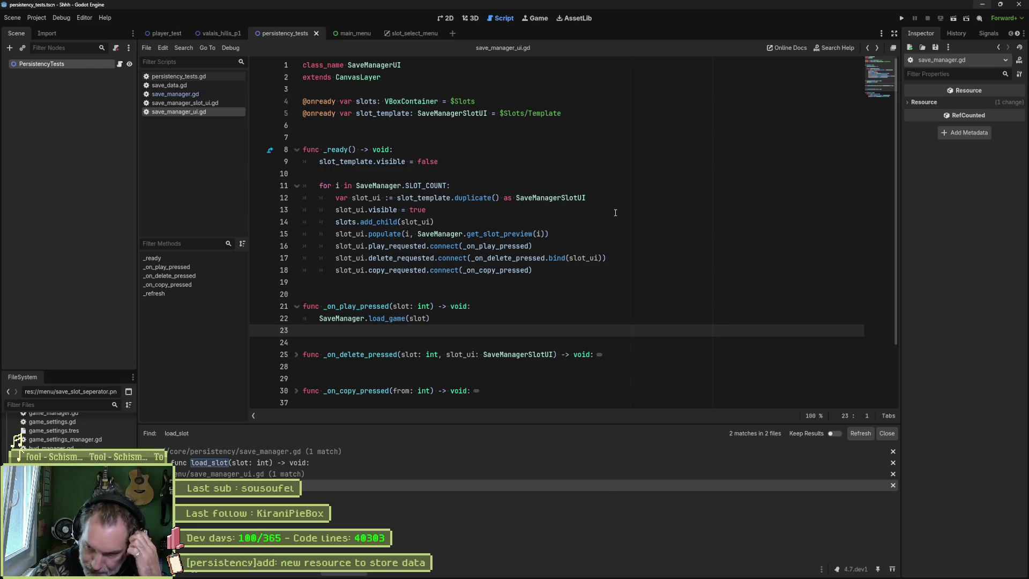
Step: Open game_manager.gd through the quick file search
key(shift+alt+o)
text(gamem)
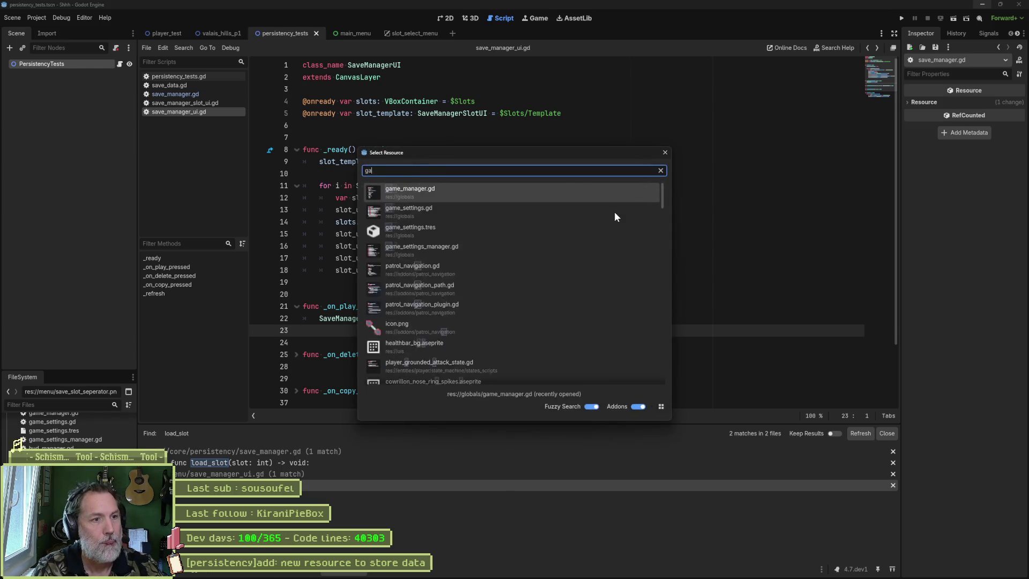
key(Return)
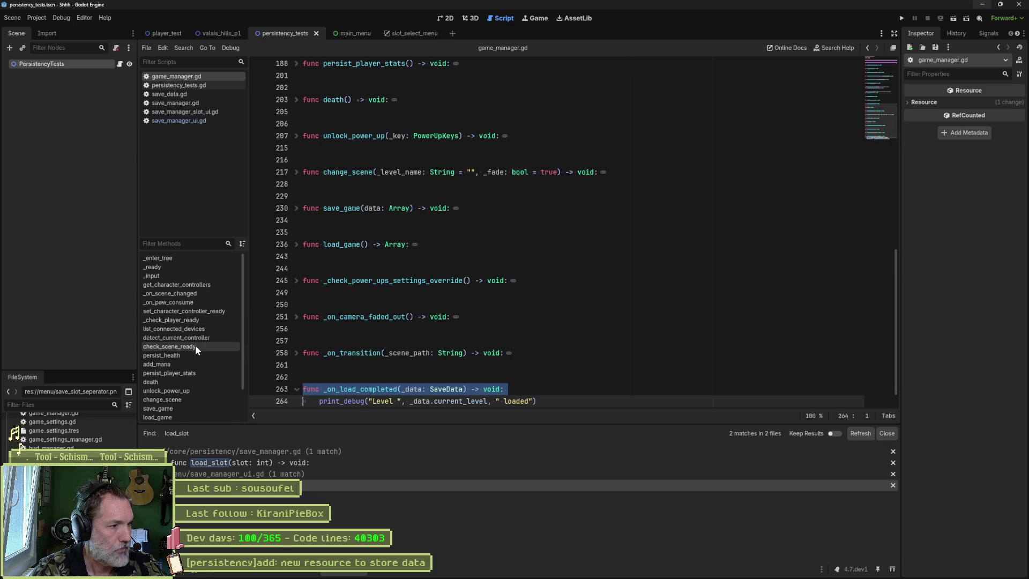
Step: Unfold load_game and read how it checks, reads and parses the save file
click(180, 267)
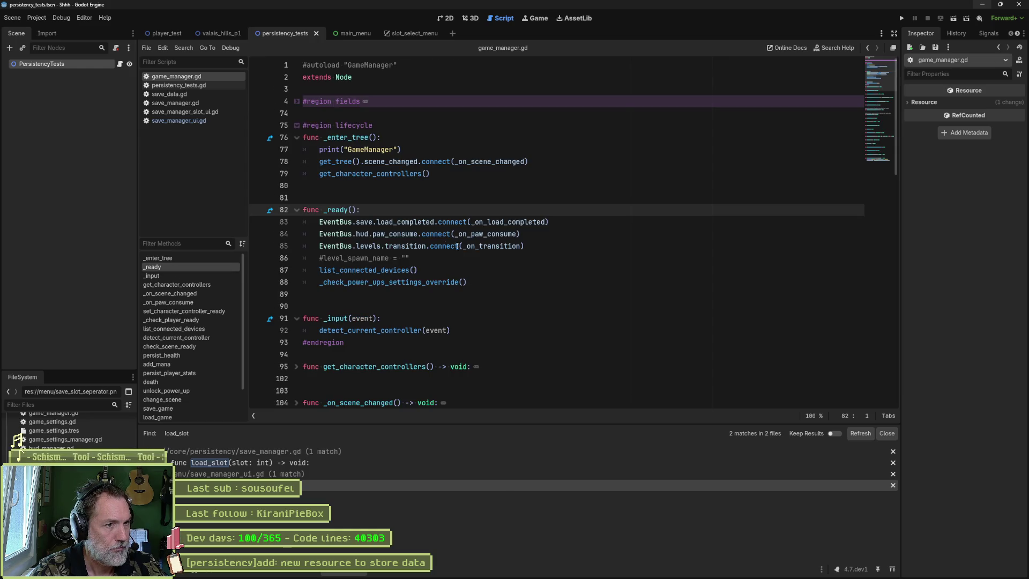
click(370, 222)
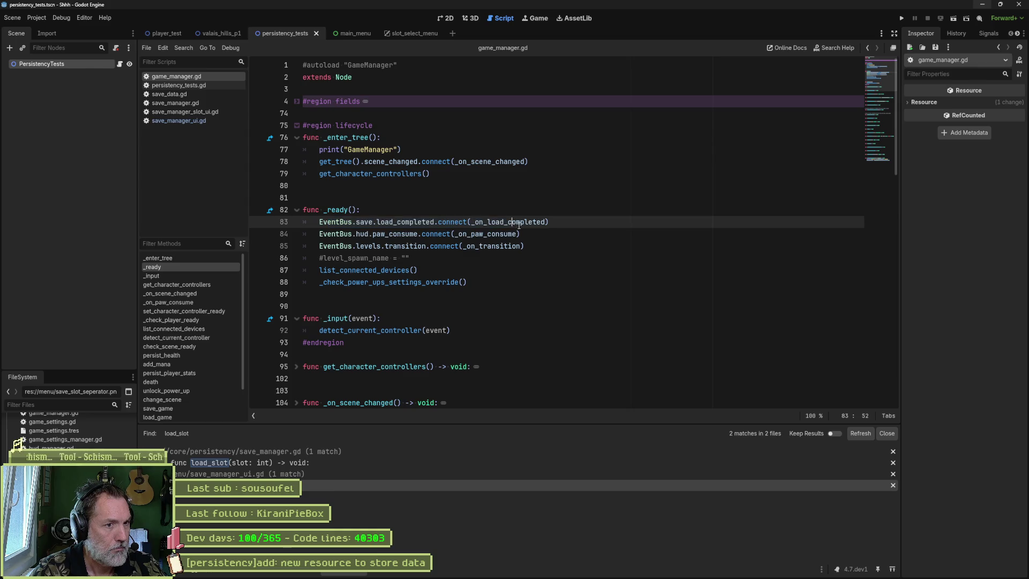
ctrl+click(498, 222)
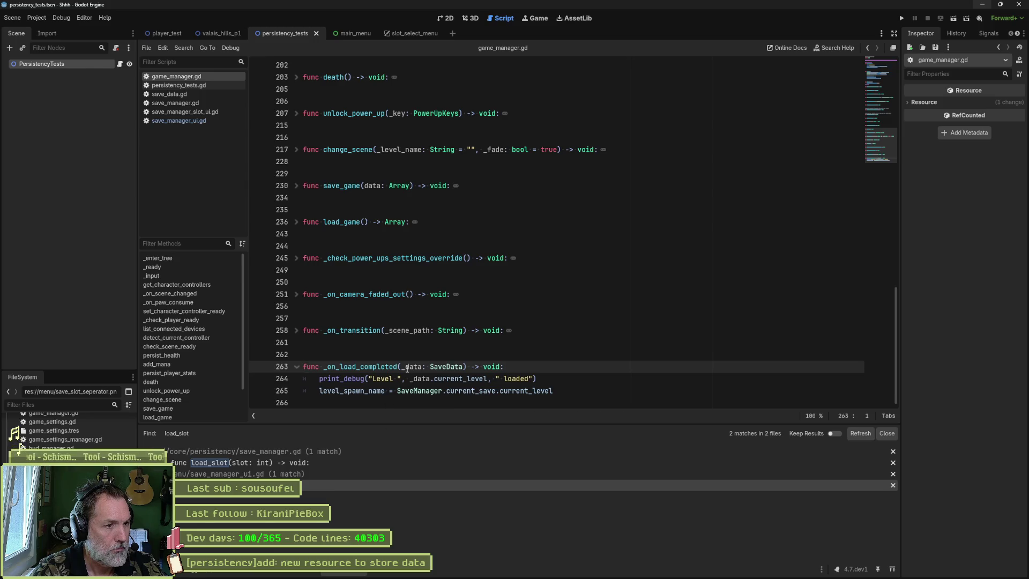
click(296, 223)
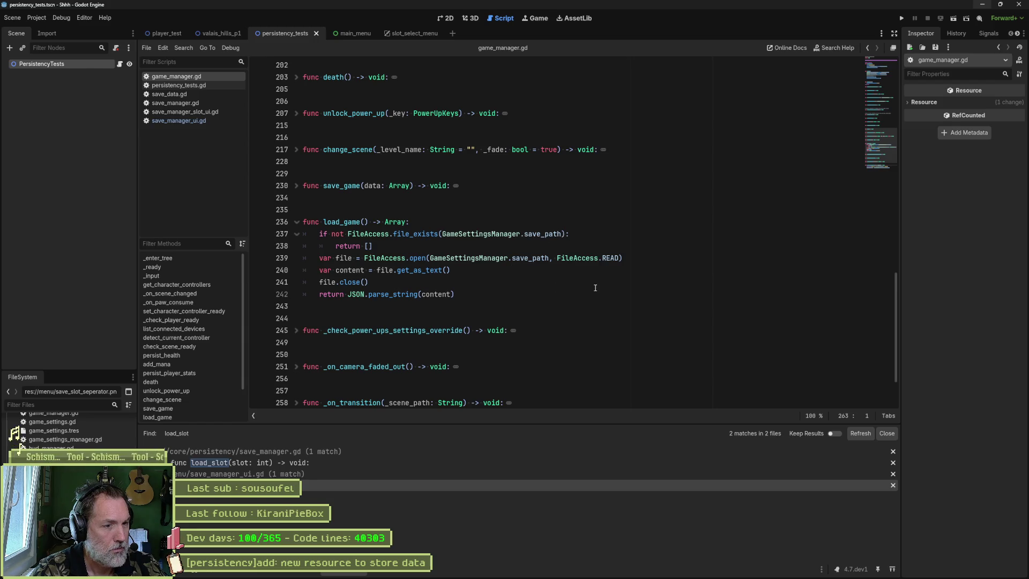
scroll(595, 288, down, 2)
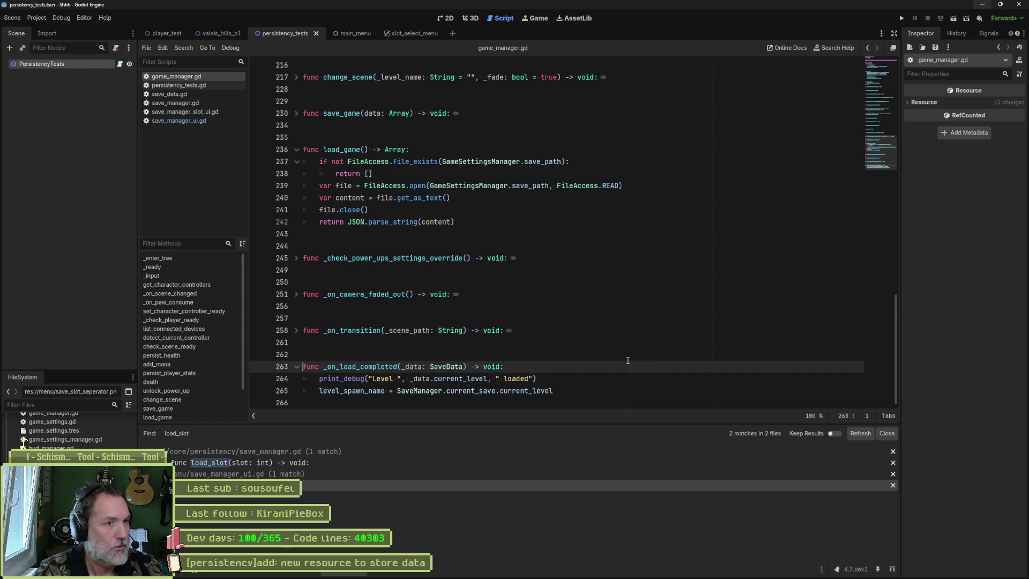
Step: Run the game, start a New Game in the first save slot, stop it, and switch to Asana
key(F5)
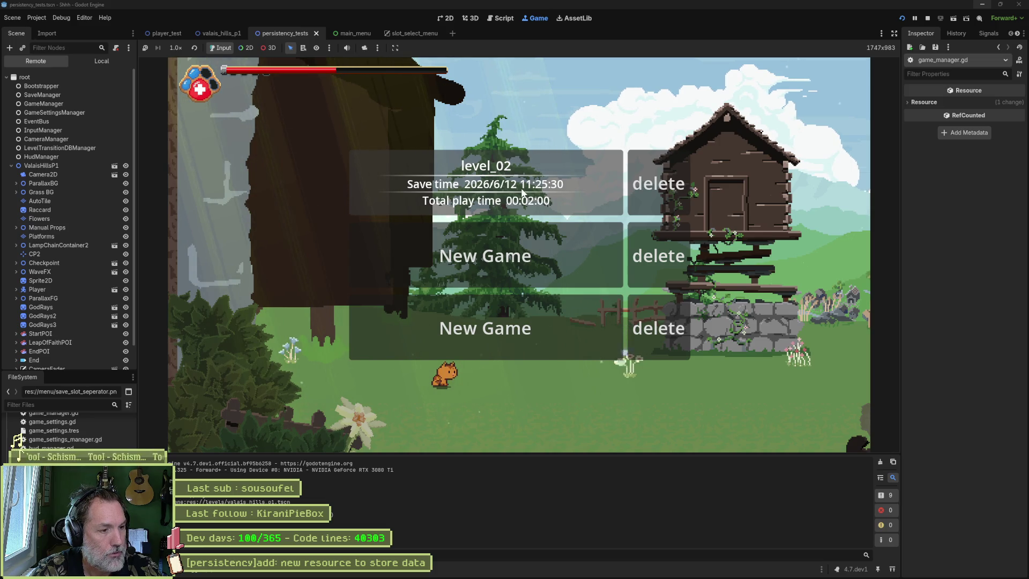
click(518, 255)
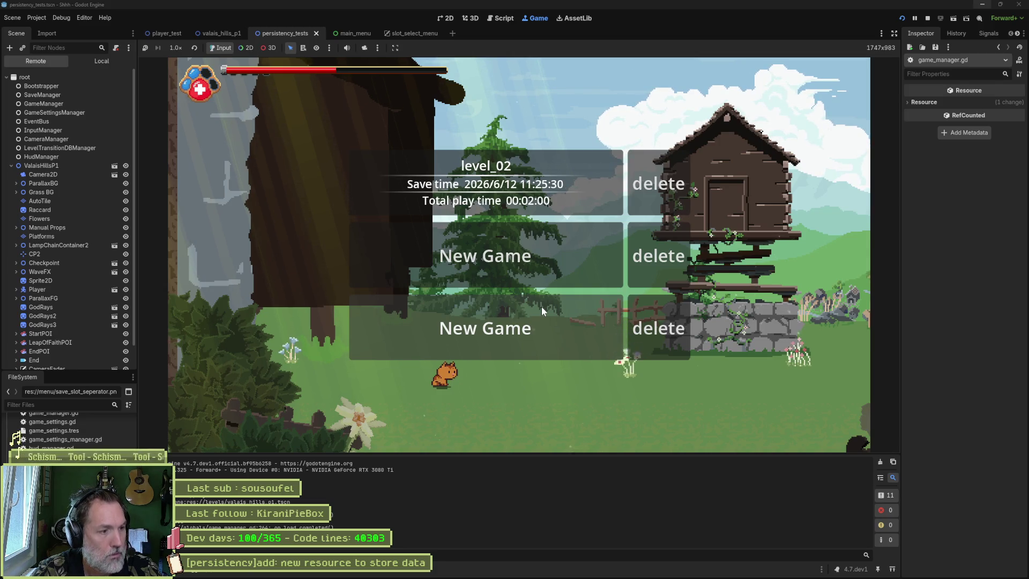
key(F8)
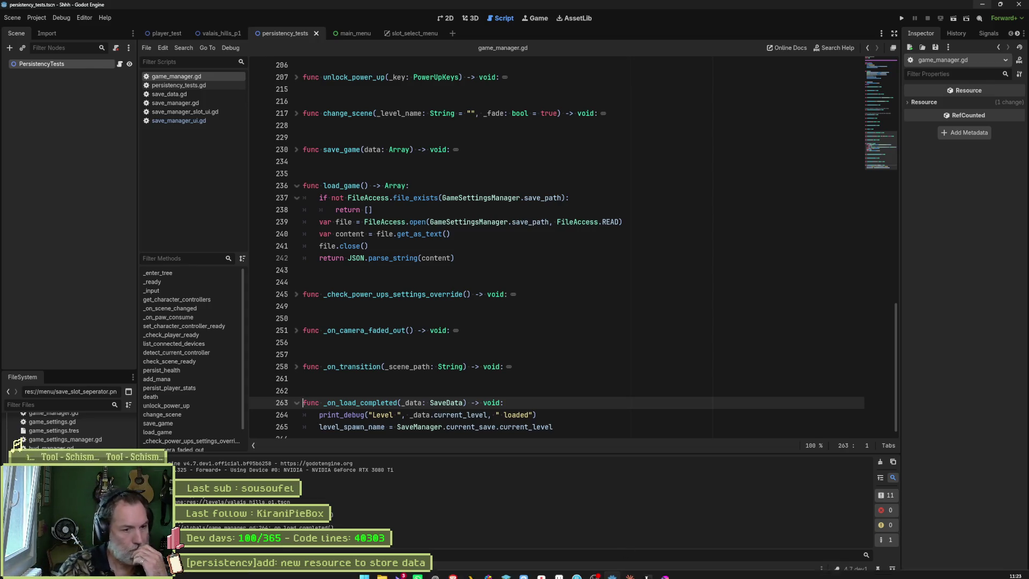
click(544, 559)
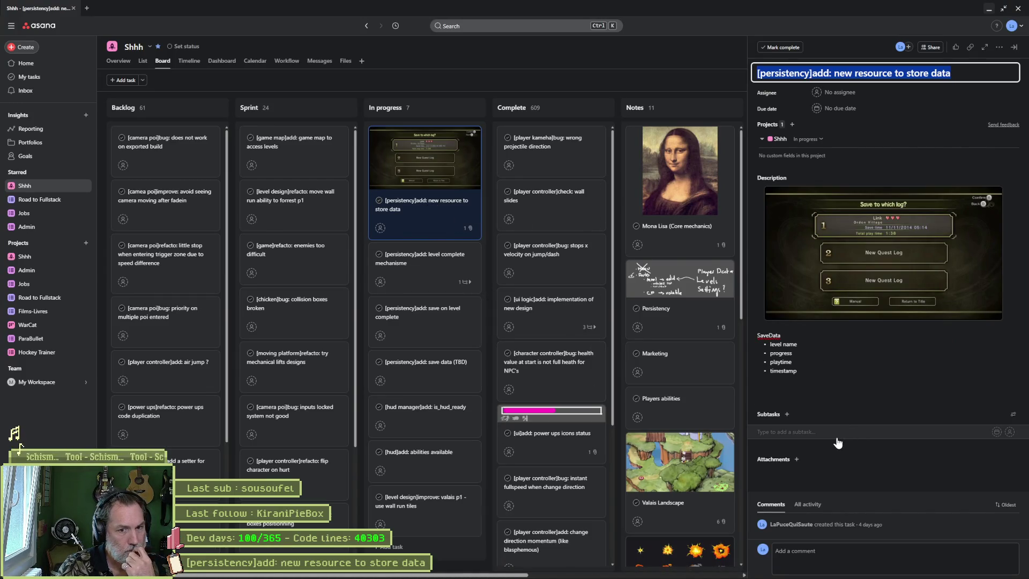
Step: Move 'new resource to store data' into Complete and open the 'save on level complete' task
click(433, 208)
drag(557, 160, 563, 150)
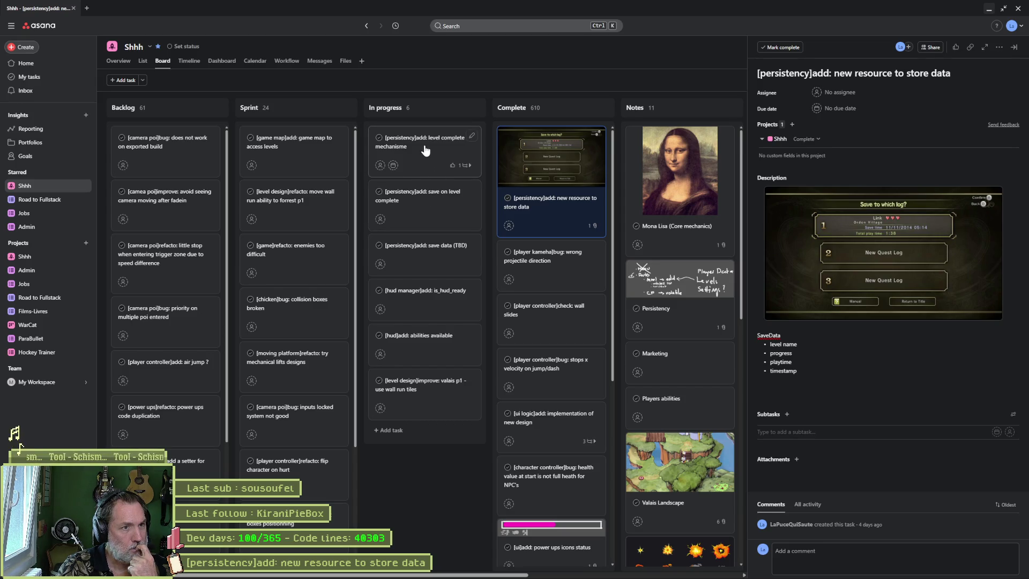
click(426, 151)
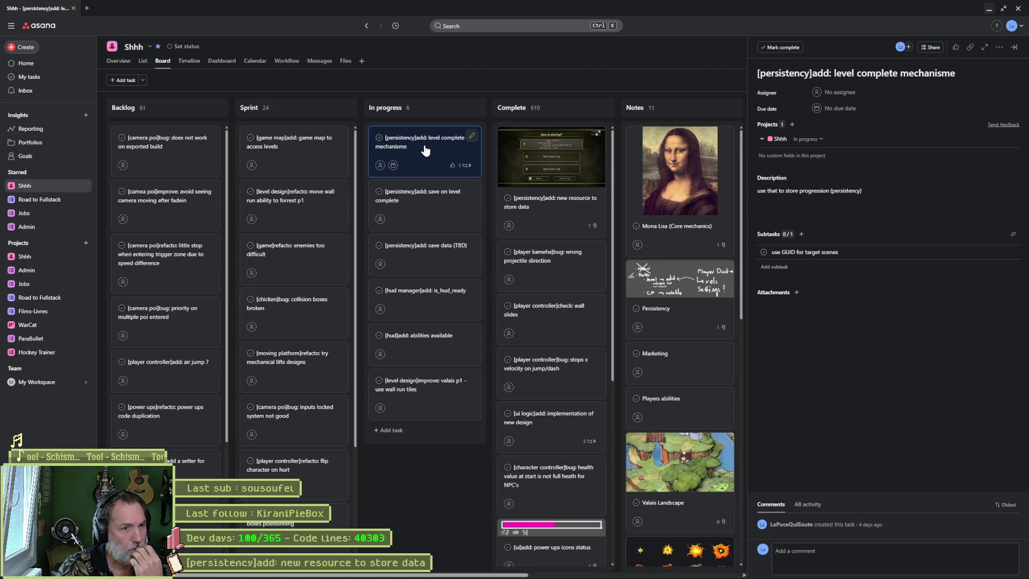
click(438, 202)
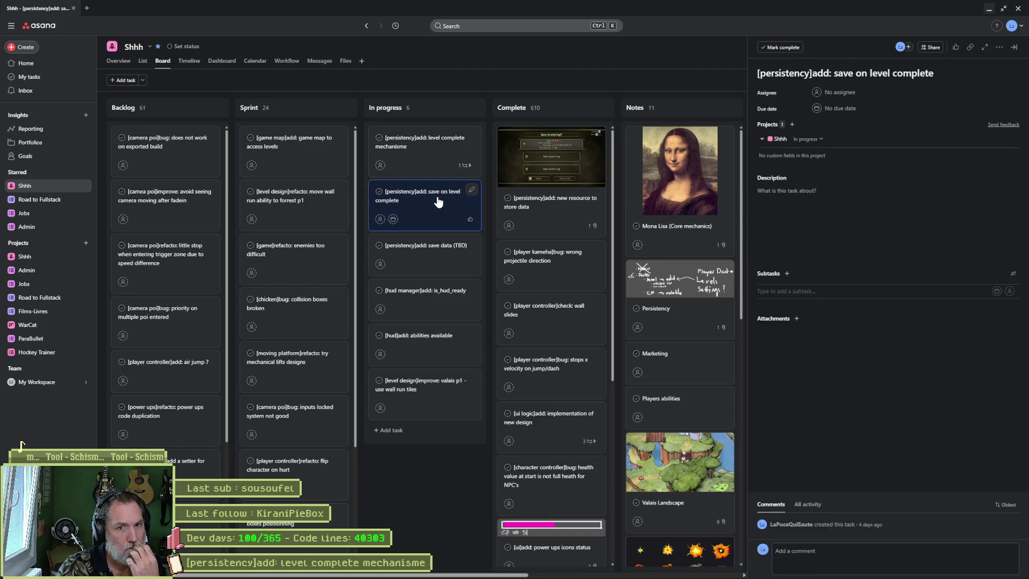
click(1000, 48)
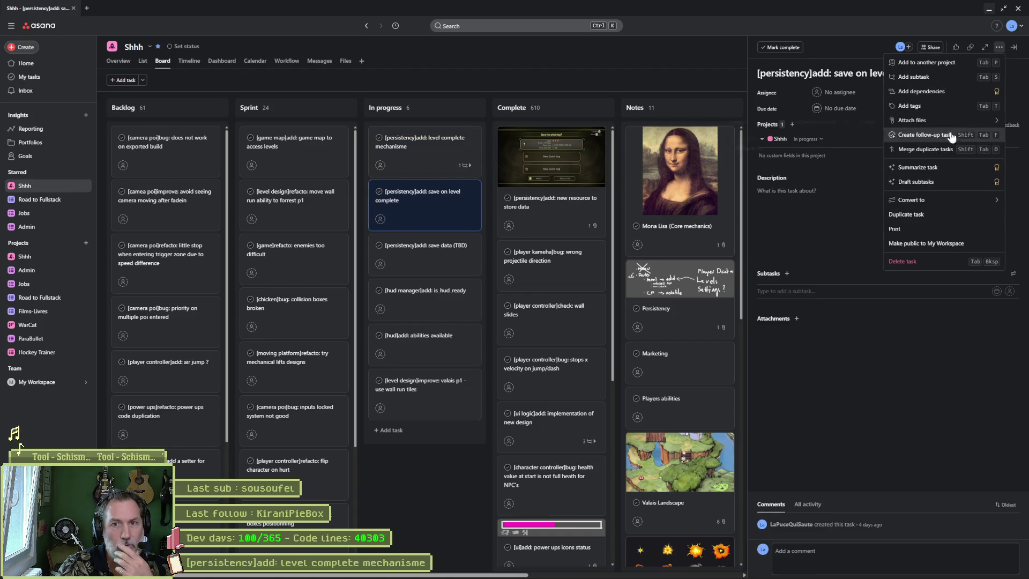
Step: Permanently delete the 'save on level complete' and 'save data (TBD)' tasks
click(926, 261)
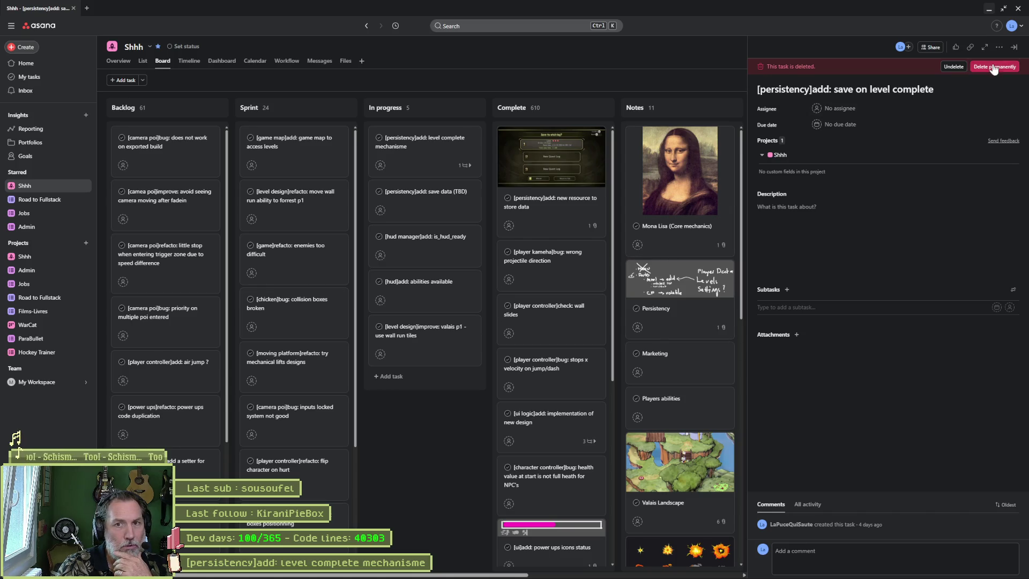
click(995, 66)
click(605, 332)
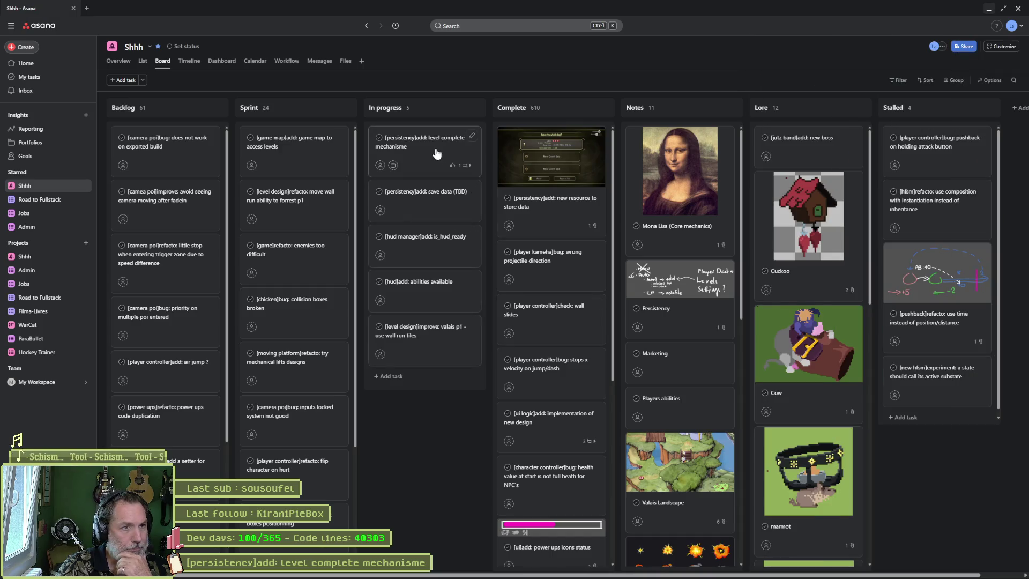
click(437, 201)
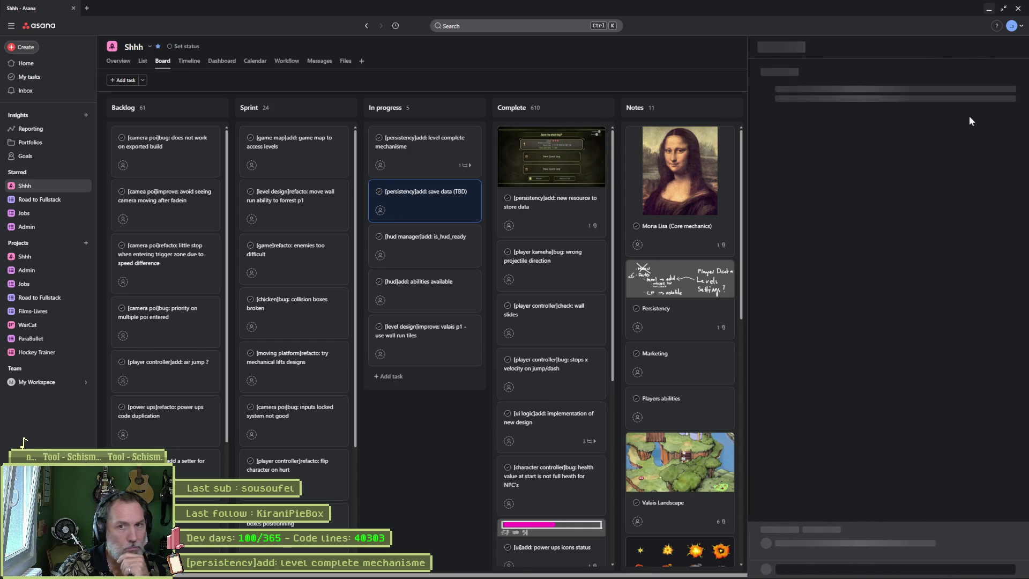
click(1000, 47)
click(903, 261)
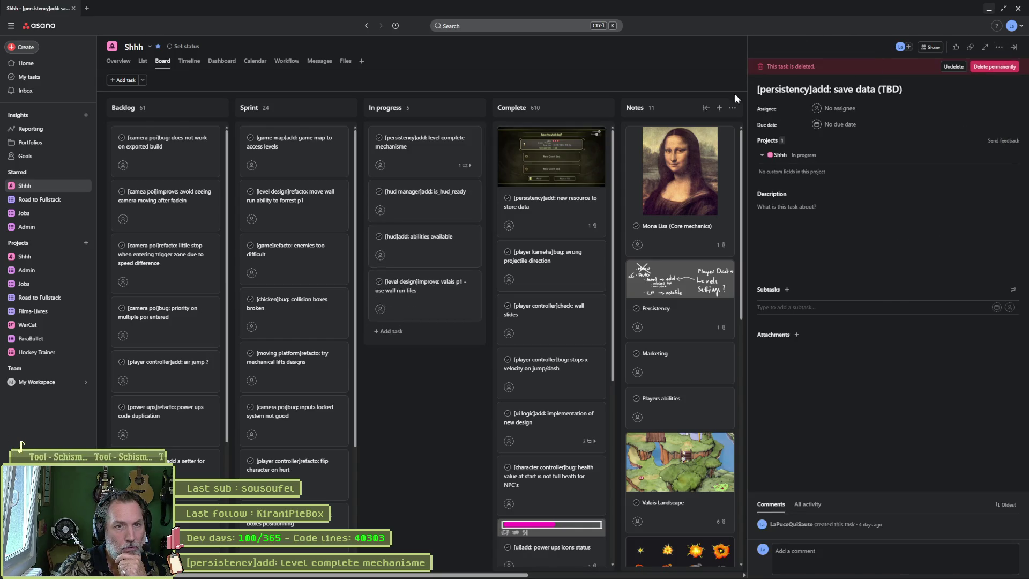
click(994, 67)
click(604, 329)
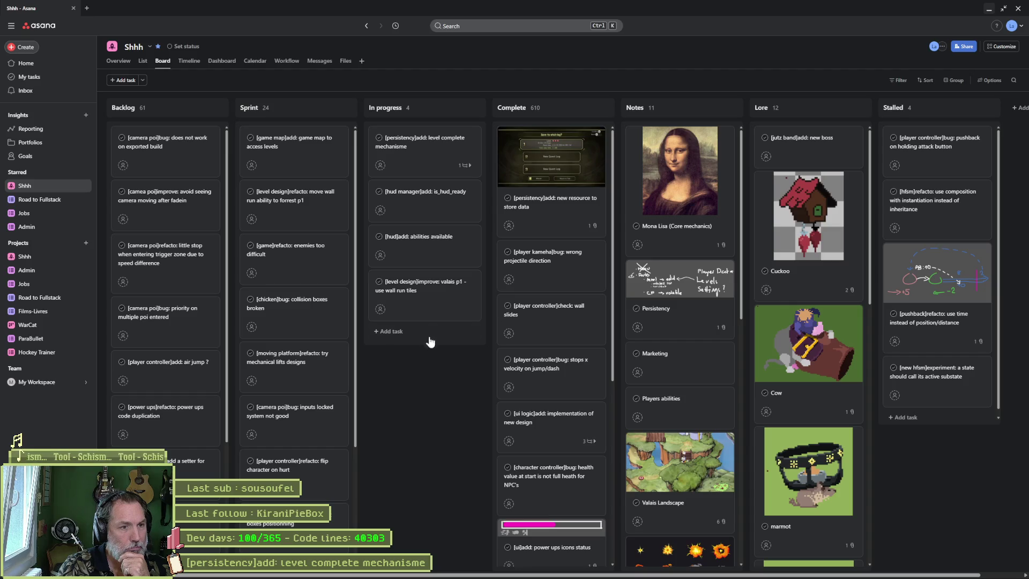
Step: Move abilities available, is_hud_ready and level complete mechanisme from In progress back to Sprint
drag(421, 246, 292, 148)
drag(436, 205, 292, 149)
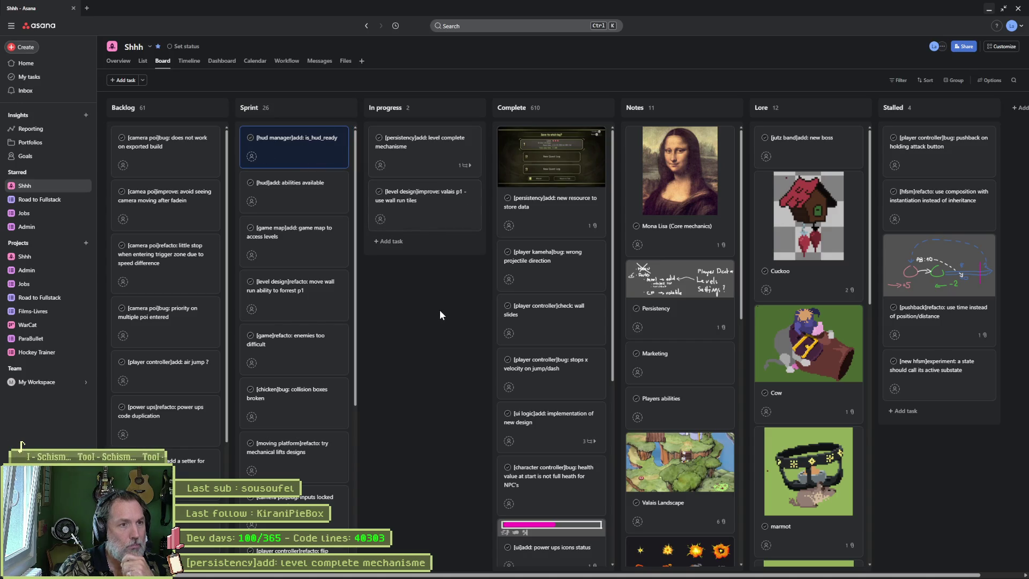
click(423, 162)
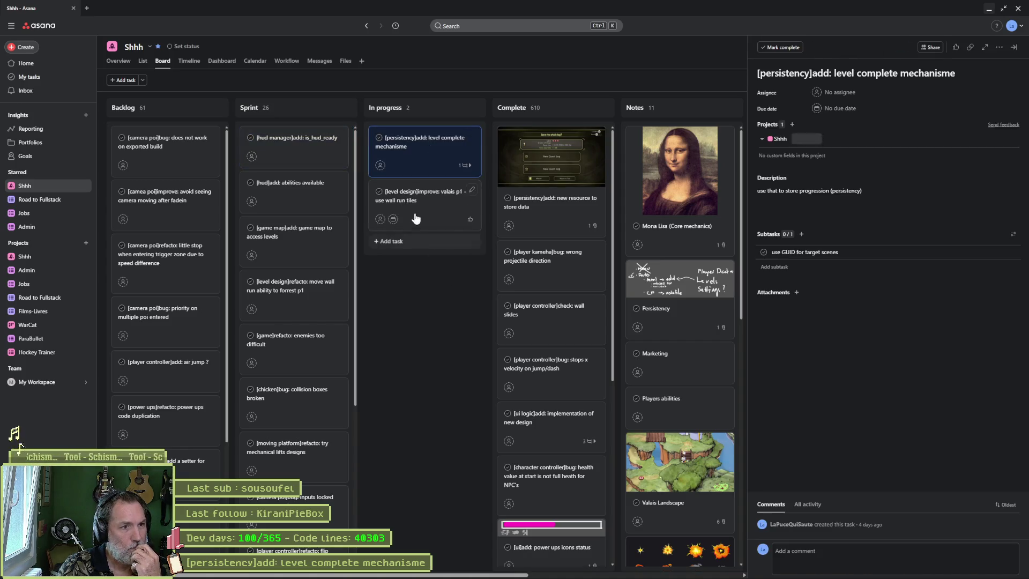
drag(427, 145, 301, 143)
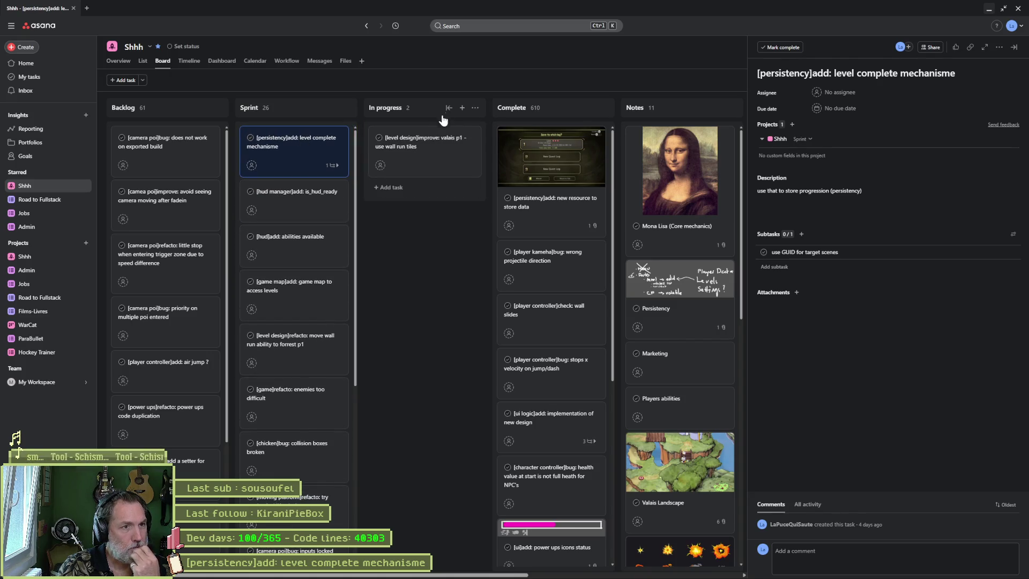
click(462, 107)
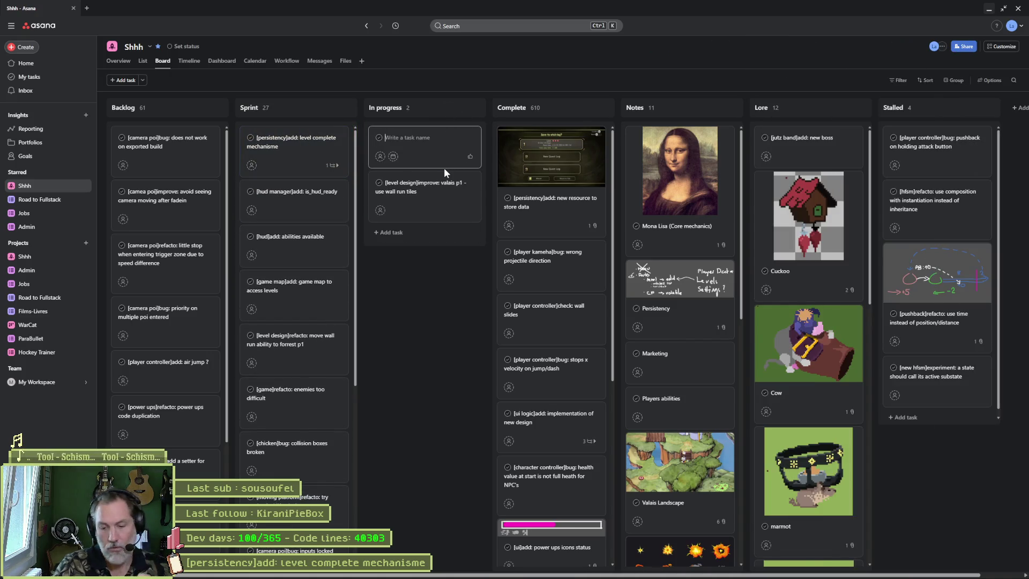
Step: Add a '[persistency]add: load from menu' card and retitle level complete mechanisme to 'save on level complete'
text([persis)
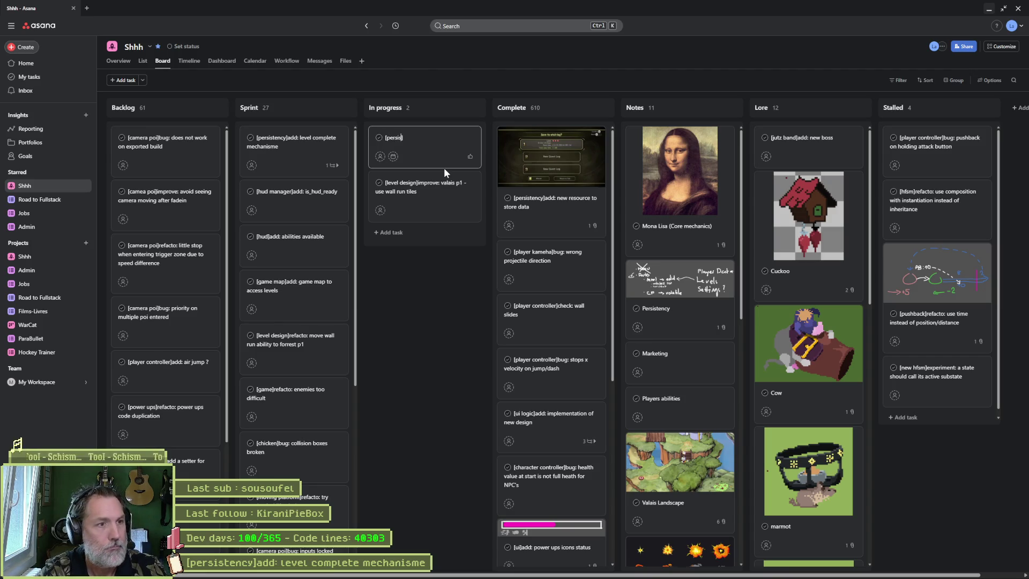
text(tency]add: load from menu)
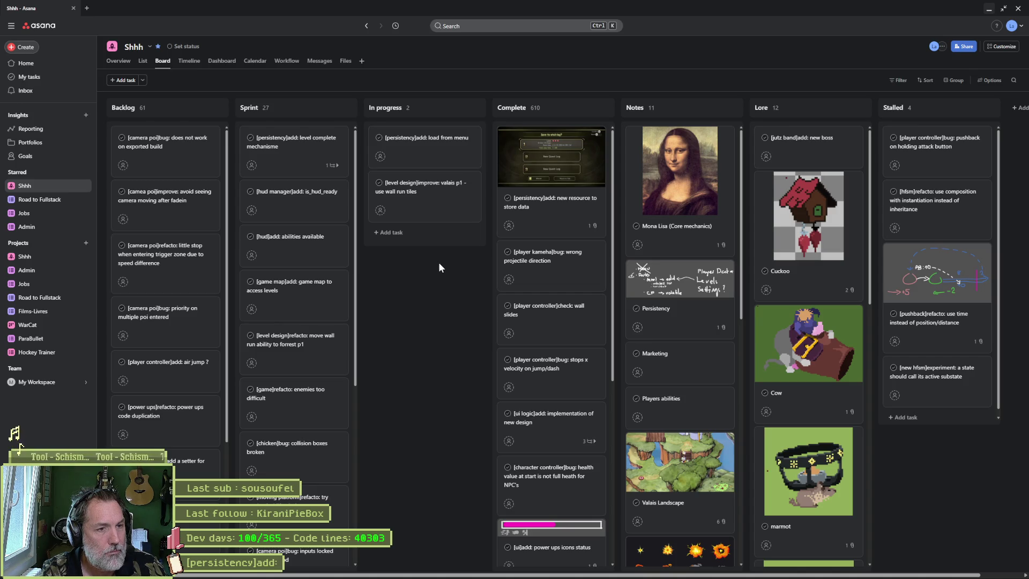
click(282, 150)
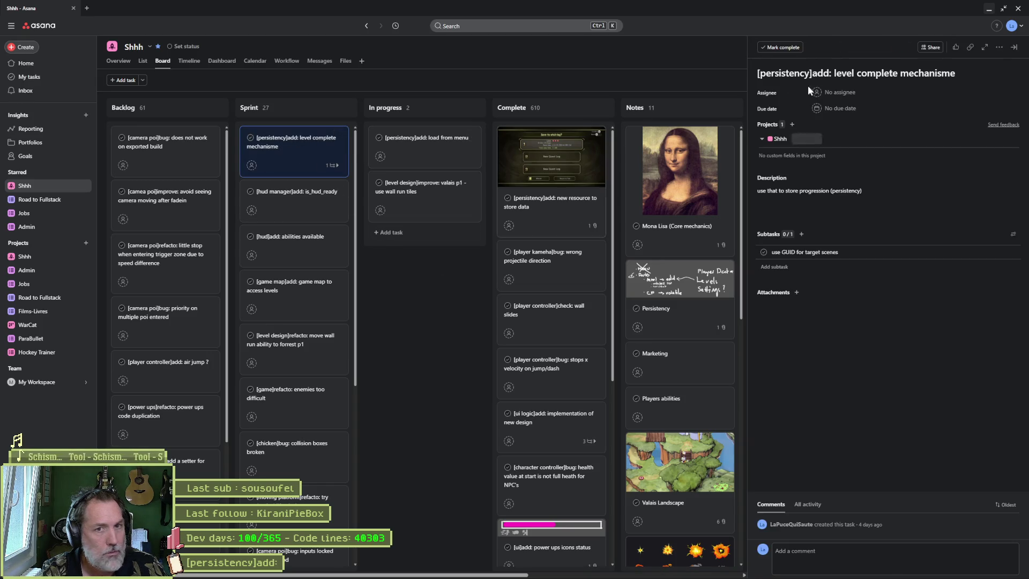
click(835, 72)
text(save)
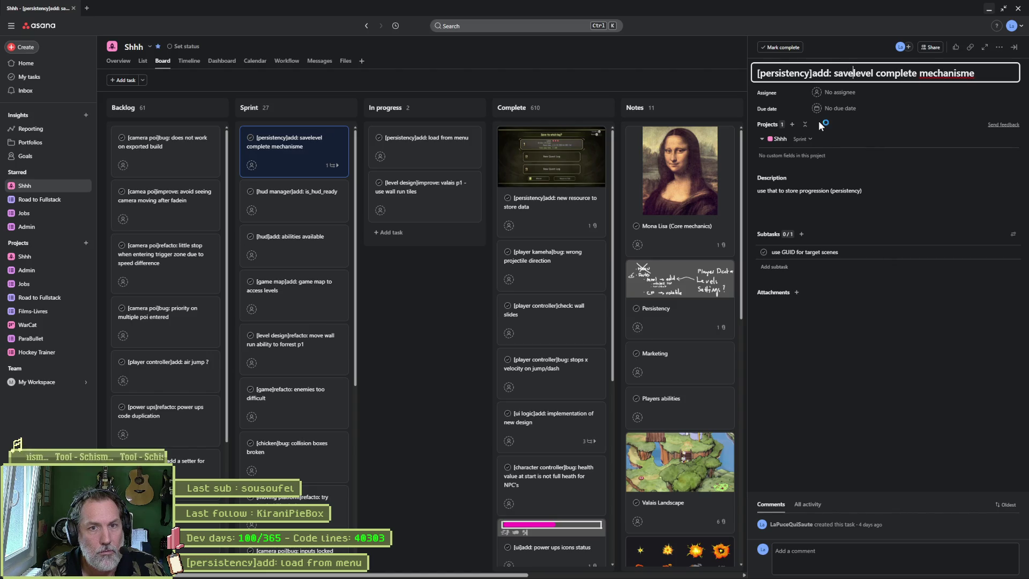
text( on)
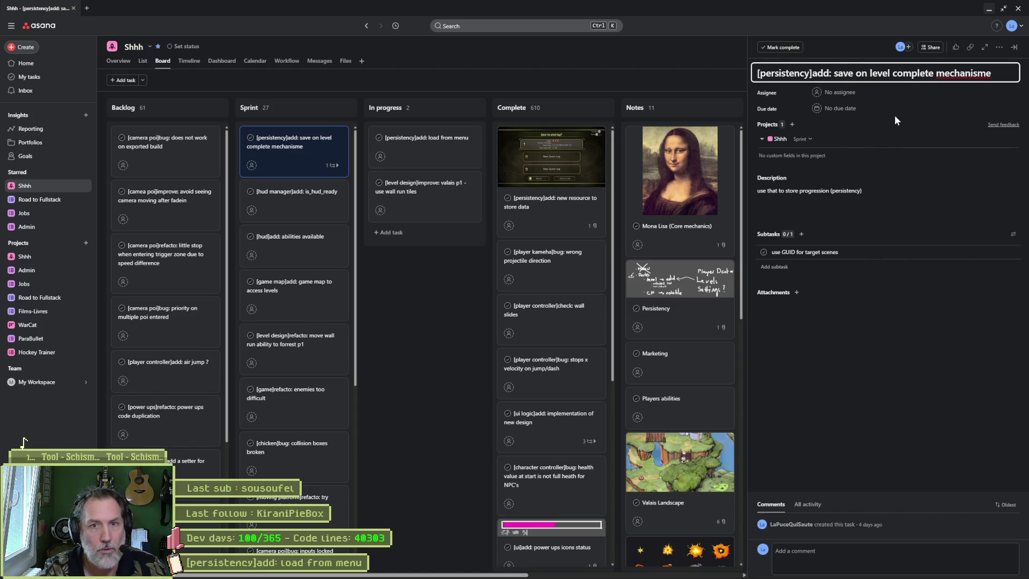
double_click(962, 72)
key(BackSpace)
key(BackSpace)
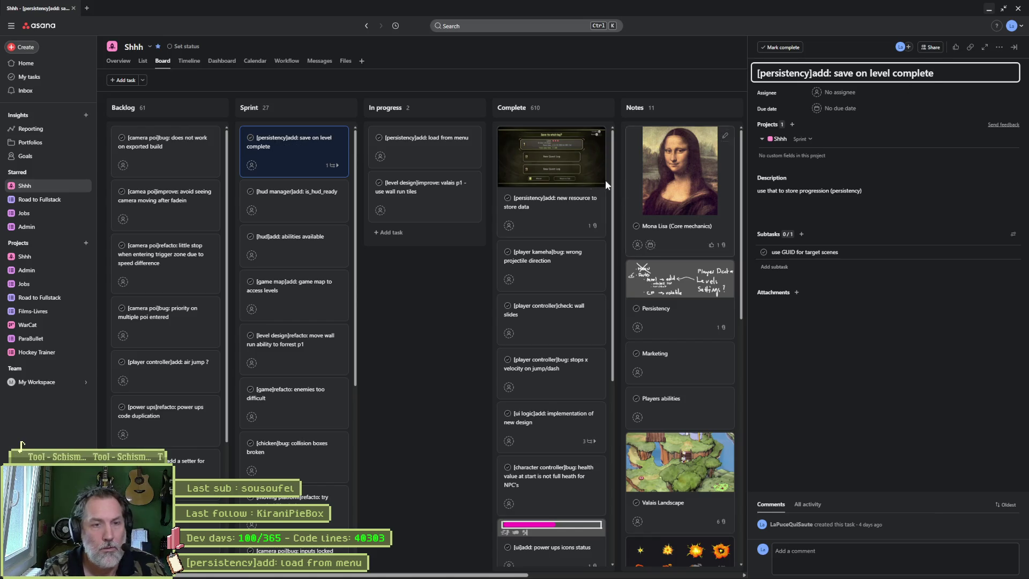
click(418, 274)
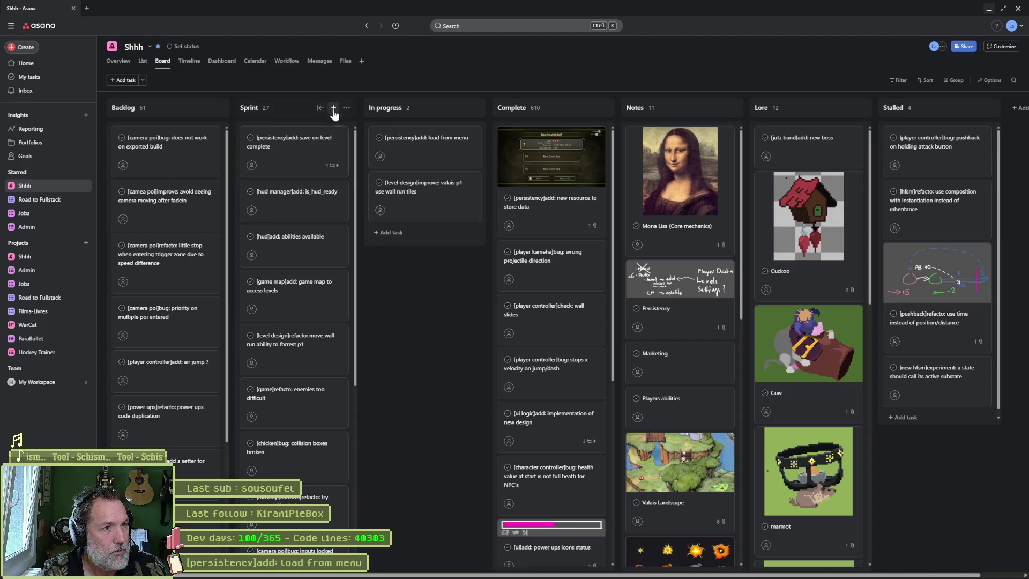
Step: Add a Sprint card titled '[persistency]add: delete save slot', fixing its leading bracket
click(334, 109)
text([)
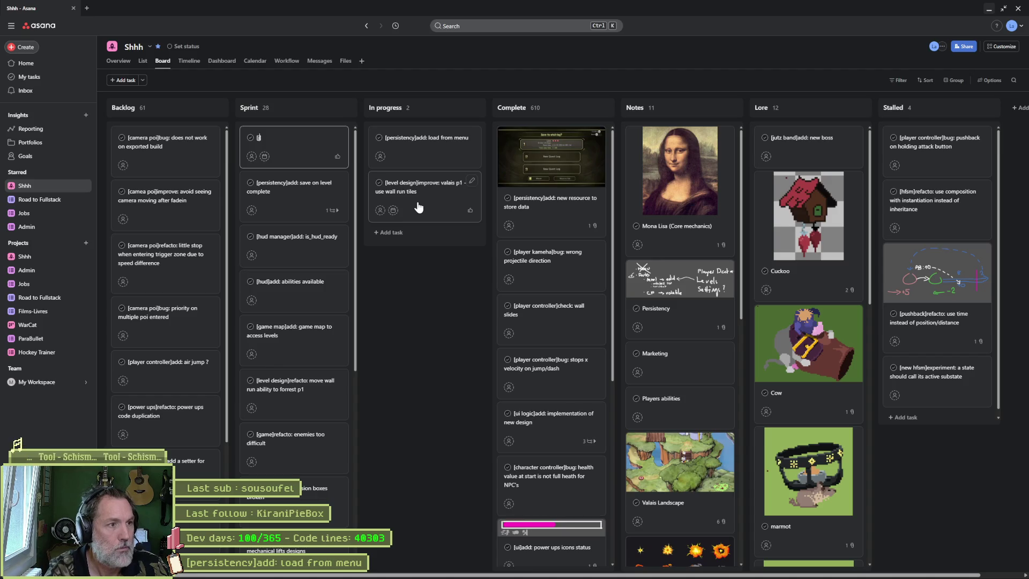
text(persistency])
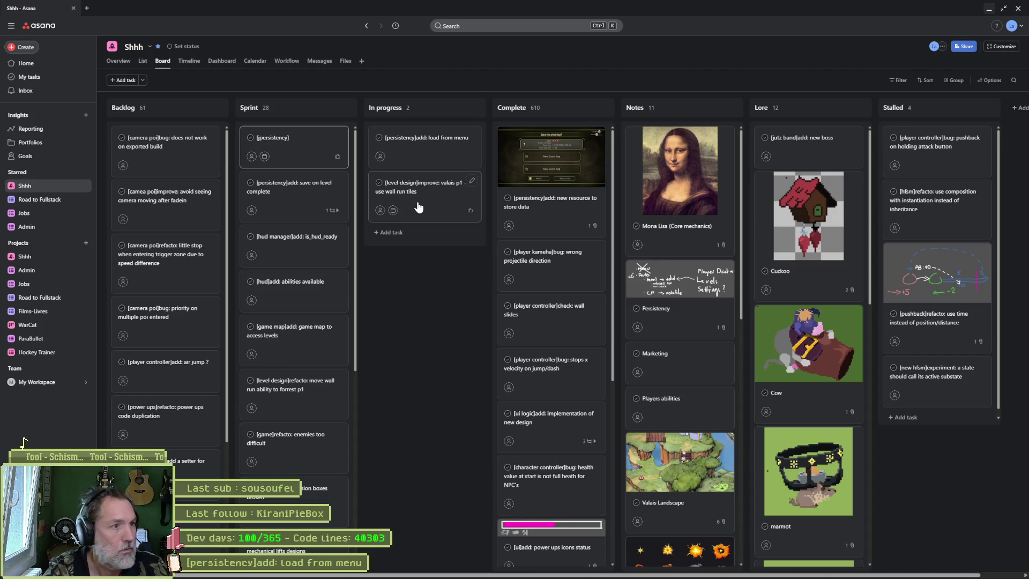
text(add: de)
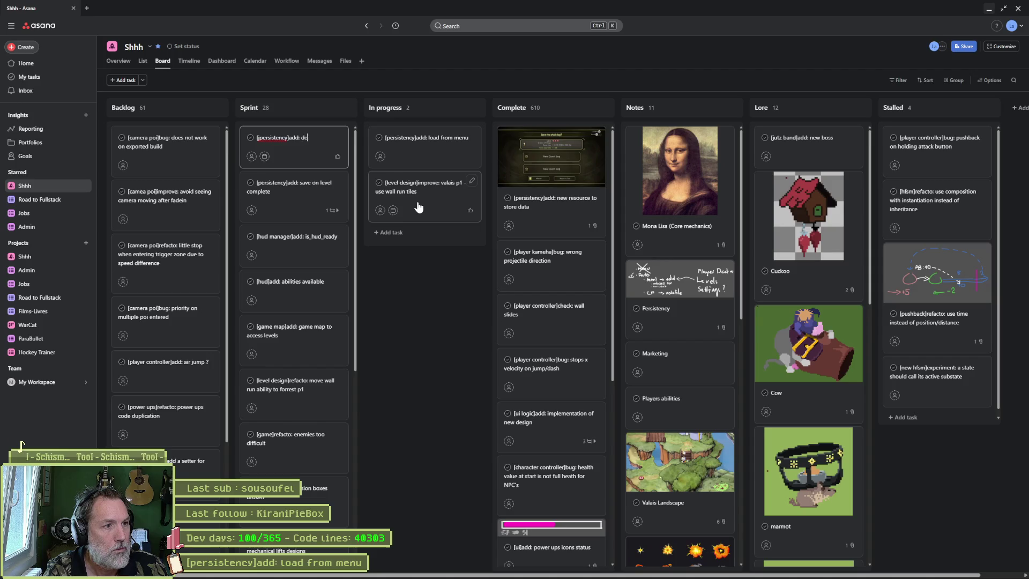
text(lete save slot)
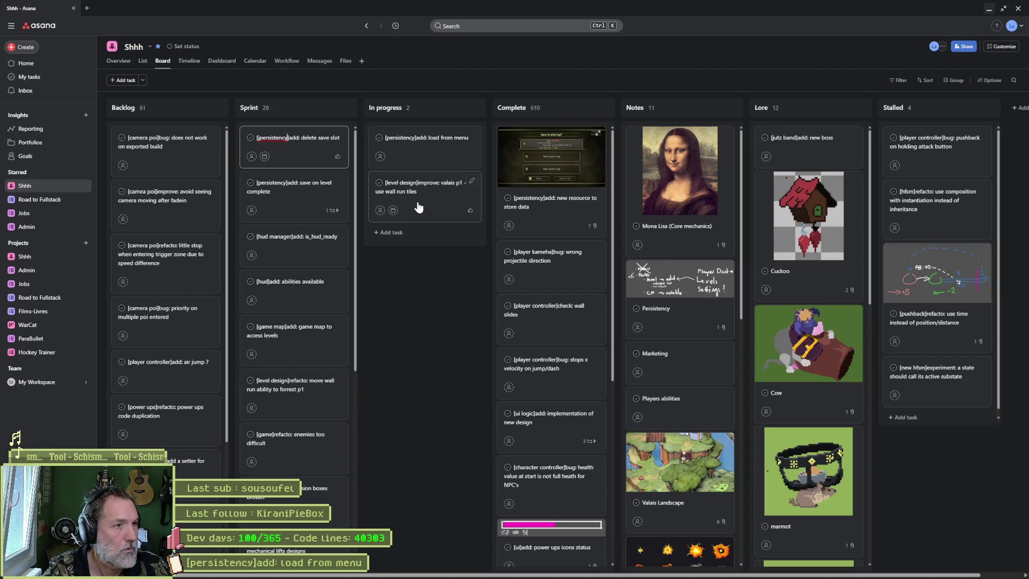
key(Home)
key(Delete)
text([)
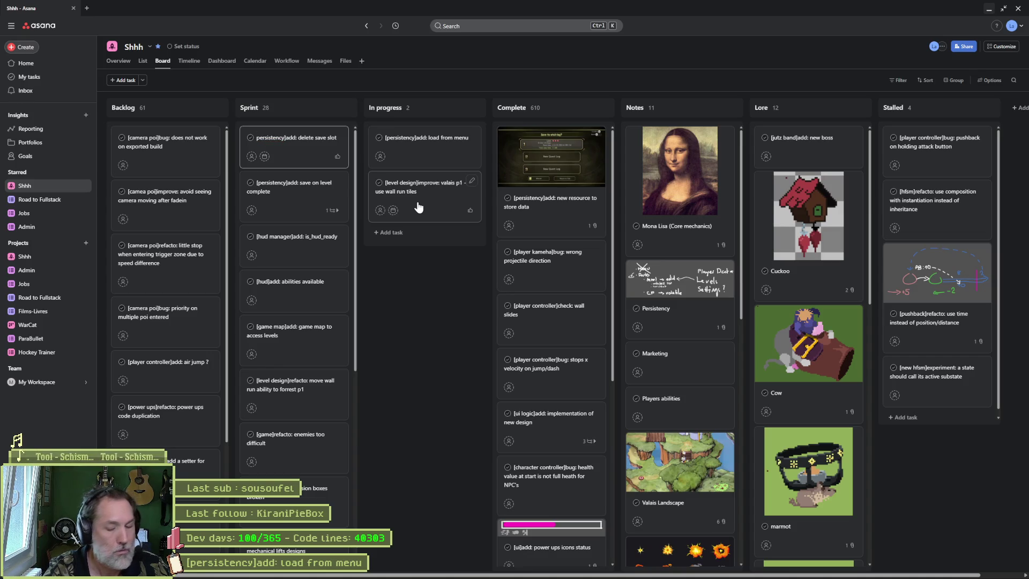
Step: Move 'save on level complete' to the top of Sprint, then leave Asana for Godot
click(449, 325)
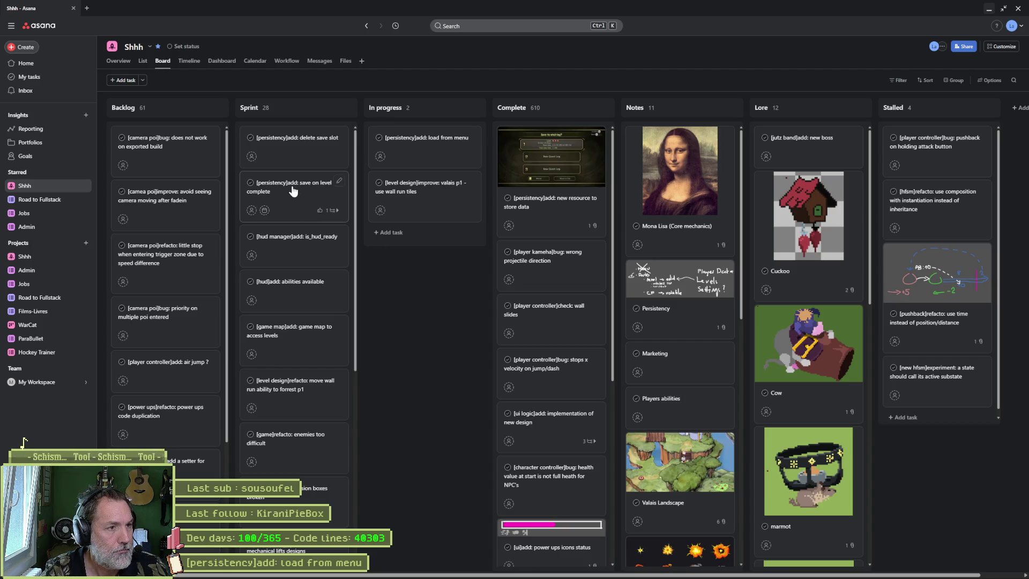
drag(290, 187, 295, 148)
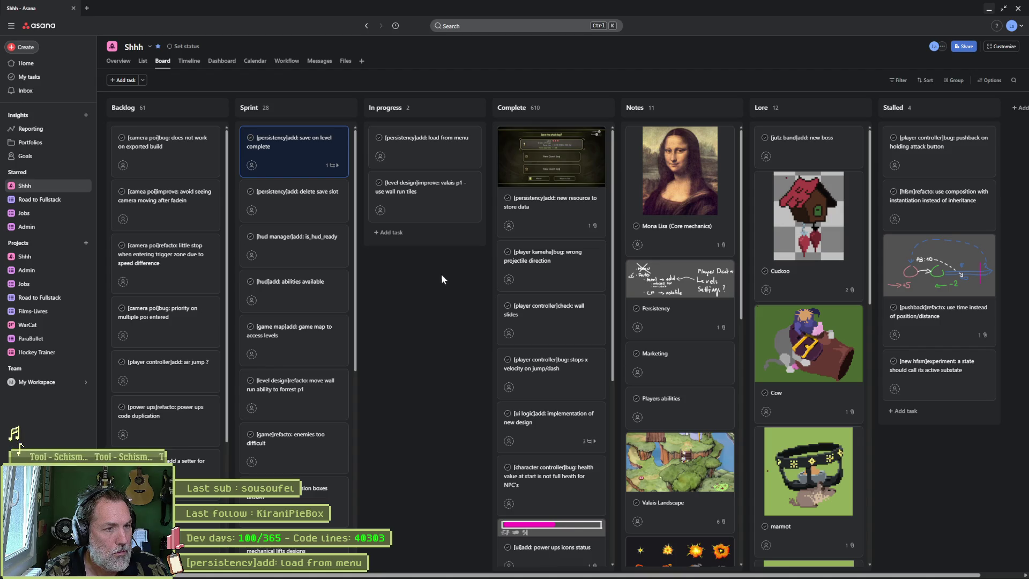
click(988, 10)
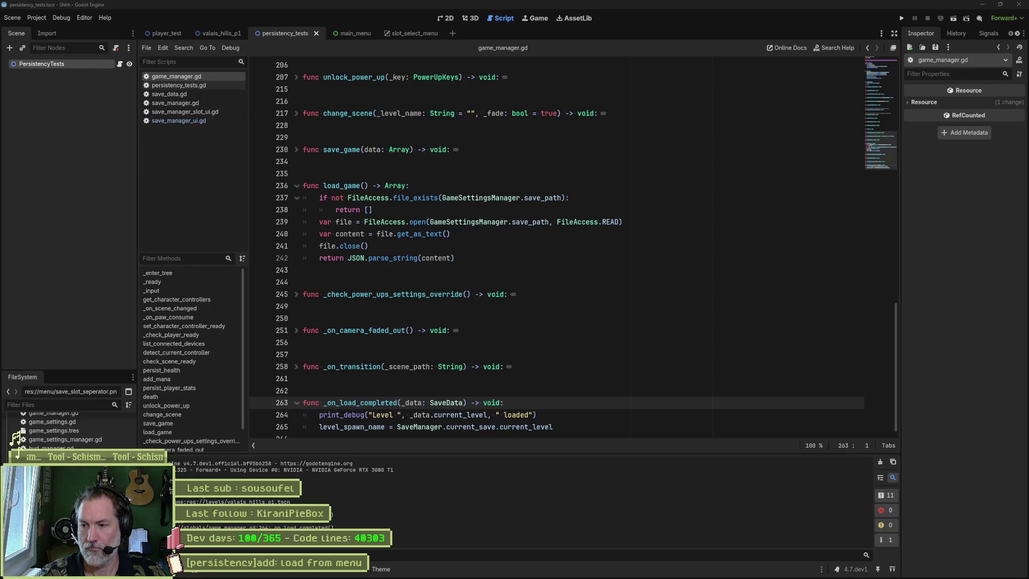
Step: Leave game_manager.gd's load_game function and switch to the save_manager_slot_ui.gd script
click(494, 248)
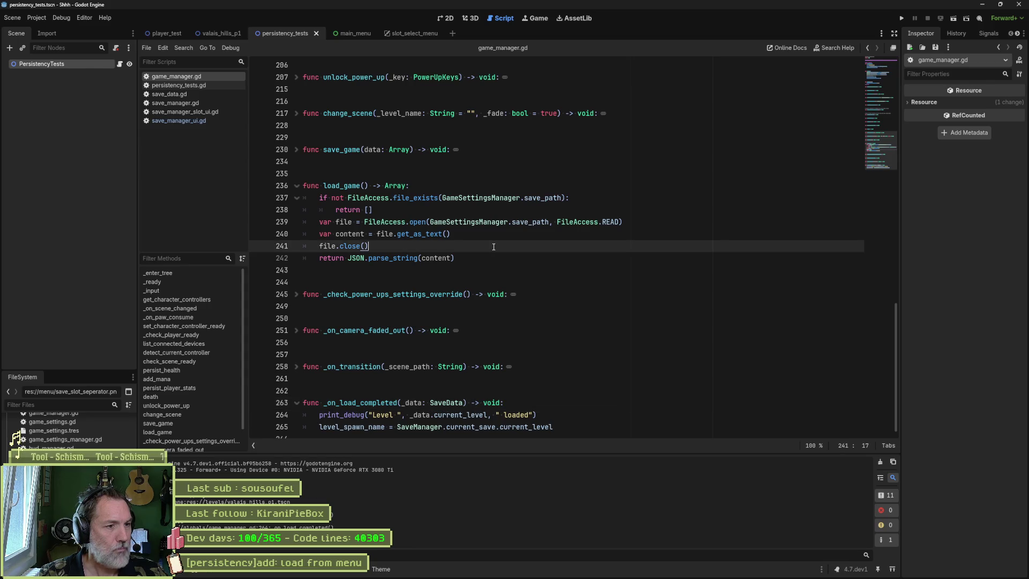
click(195, 111)
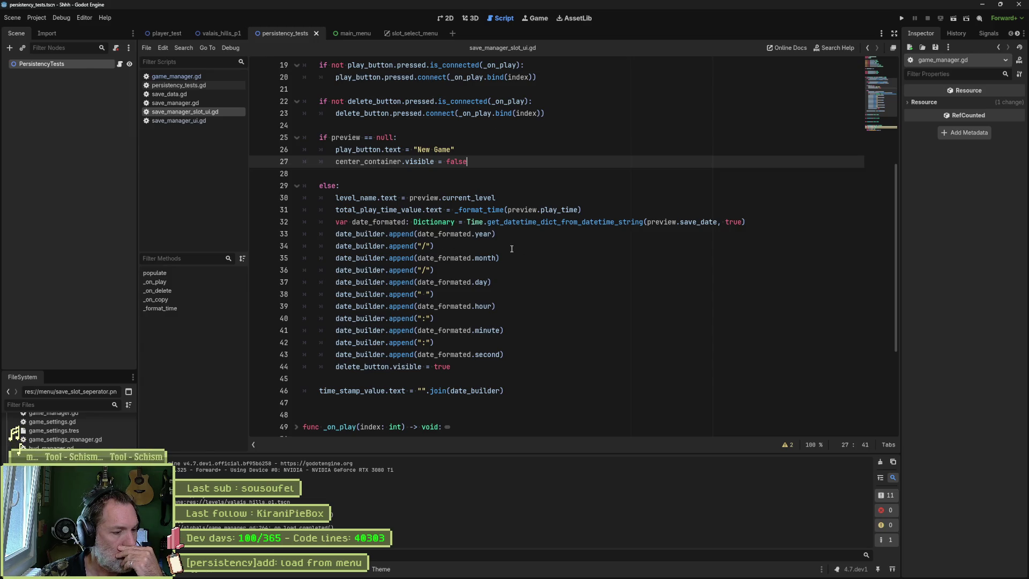
Step: Jump to _on_play at line 49, select play_requested.emit(index), and select the play_requested word
ctrl+click(480, 113)
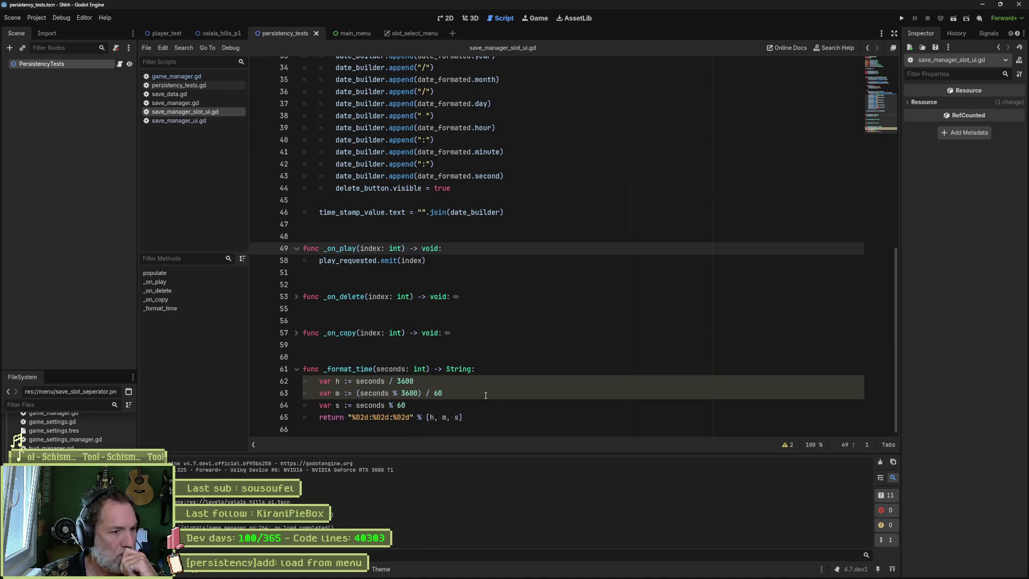
mouse_move(463, 417)
mouse_down()
mouse_move(262, 393)
mouse_move(258, 383)
mouse_up()
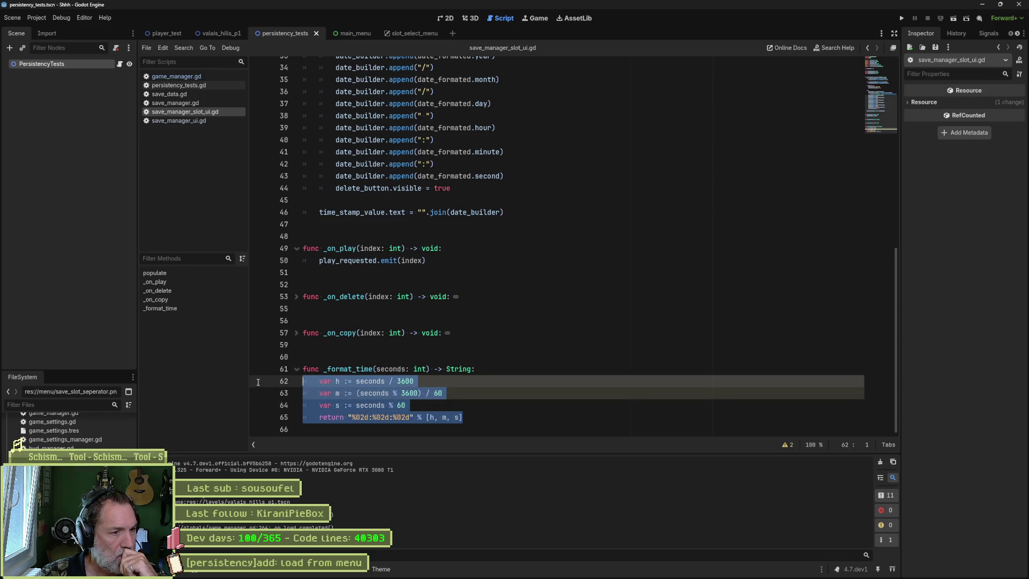
click(353, 260)
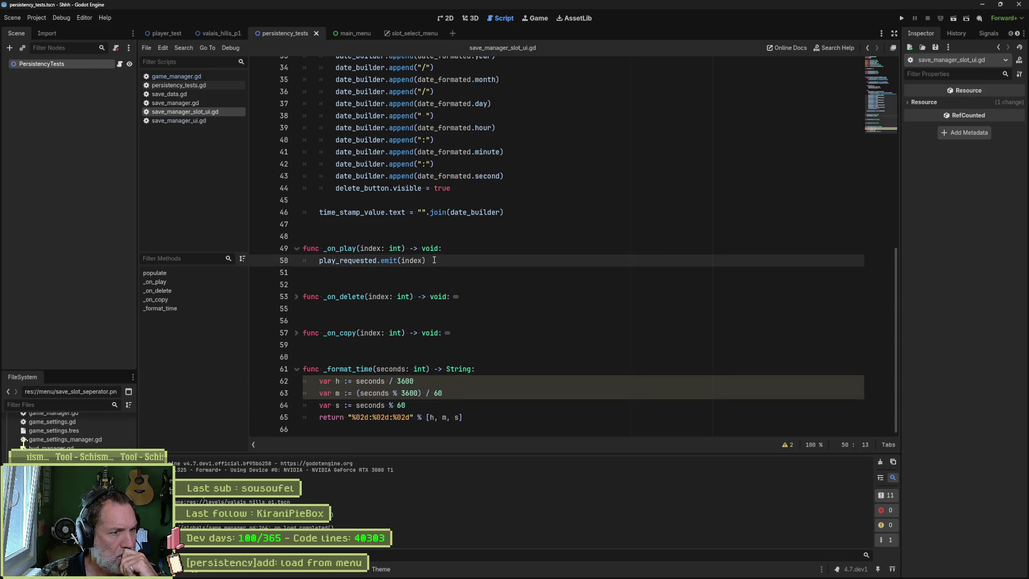
drag(434, 260, 315, 265)
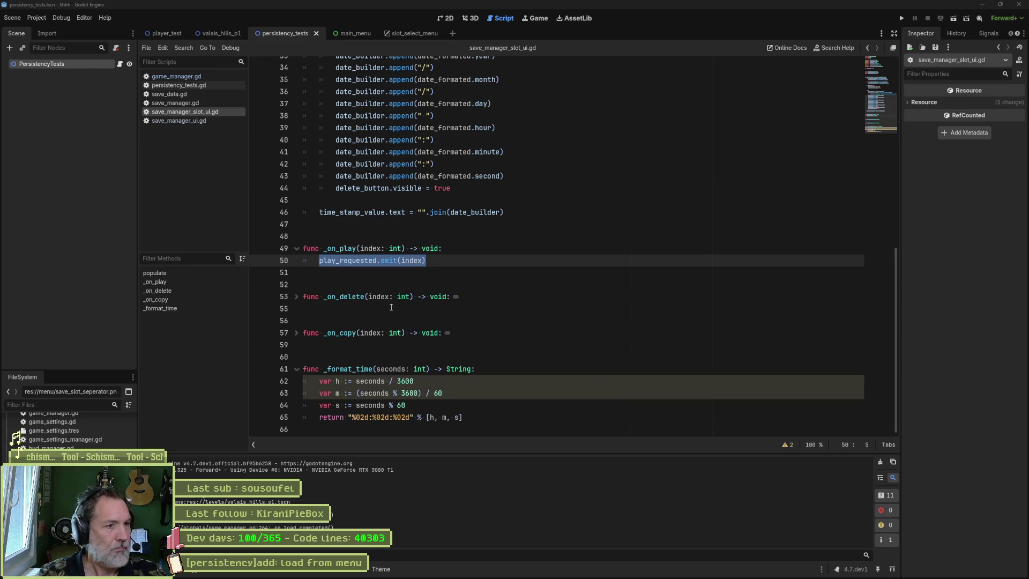
click(517, 264)
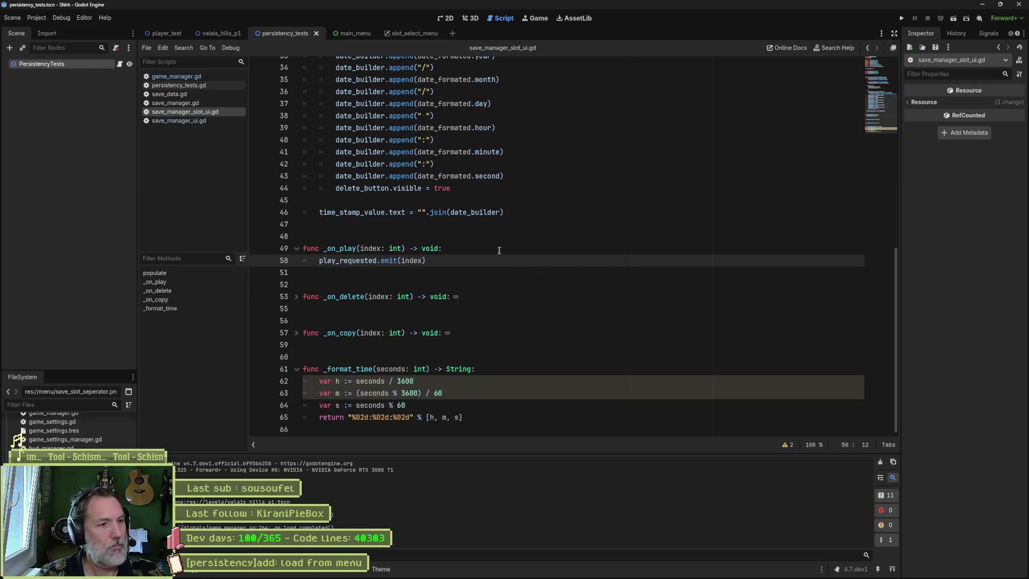
key(ctrl+d)
Step: Search the project for play_requested and follow its connection to SaveManager.load_game(slot) in _on_play_pressed
key(ctrl+shift+f)
key(Return)
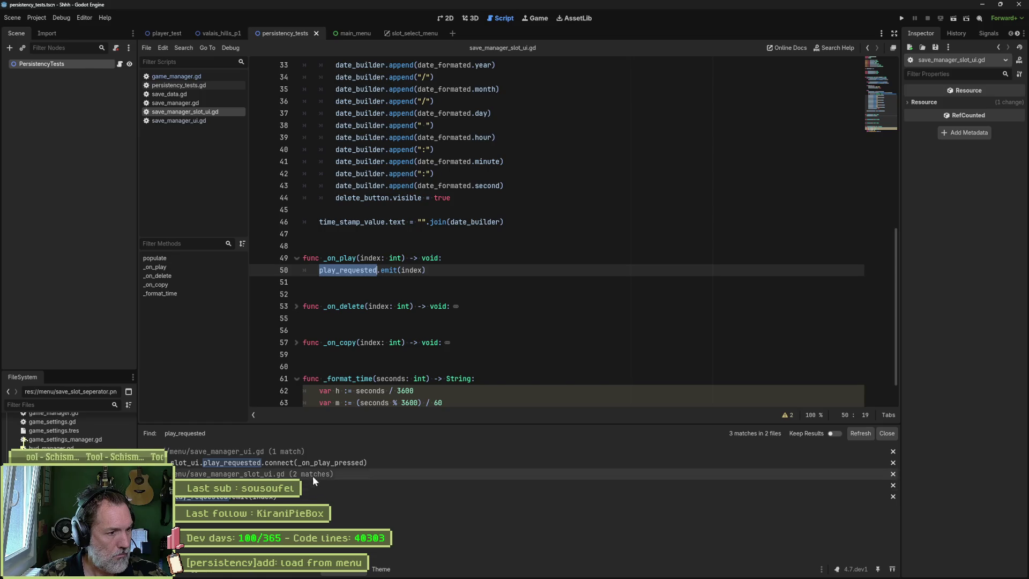
click(265, 463)
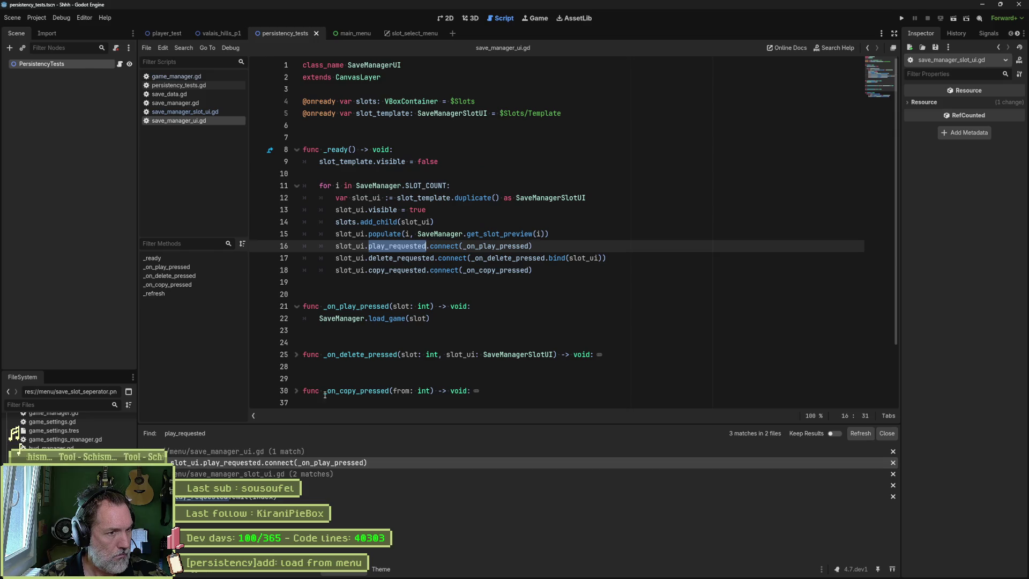
ctrl+click(496, 246)
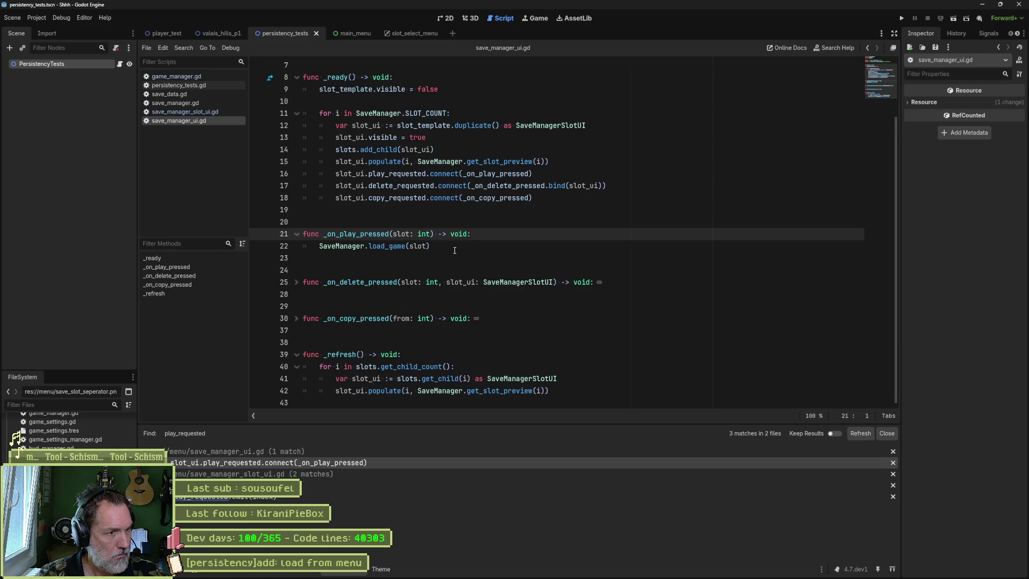
drag(455, 251, 311, 246)
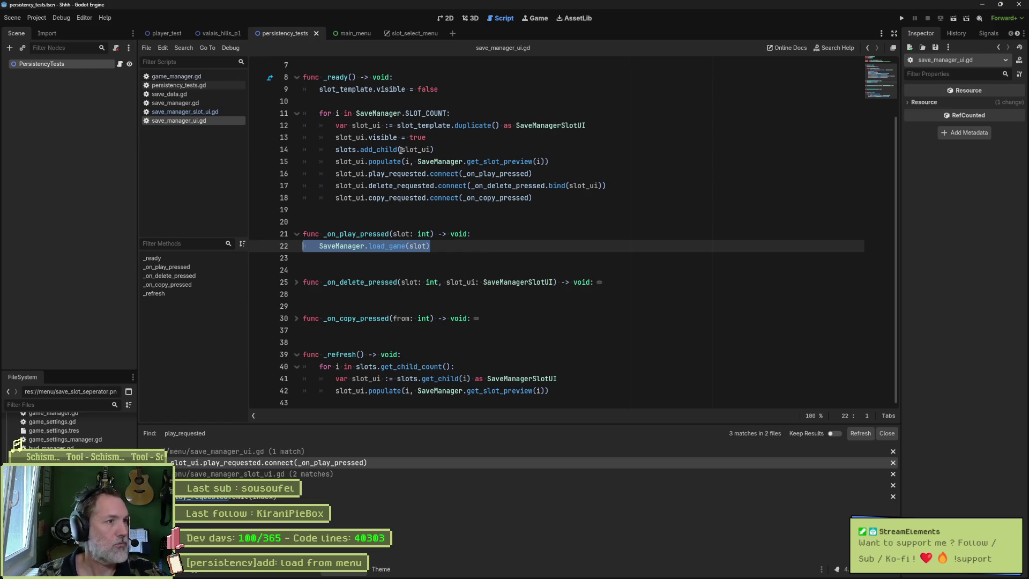
key(shift+alt+o)
Step: Quick-open event_bus.gd by typing 'event' and select the SaveEvents class name
text(event)
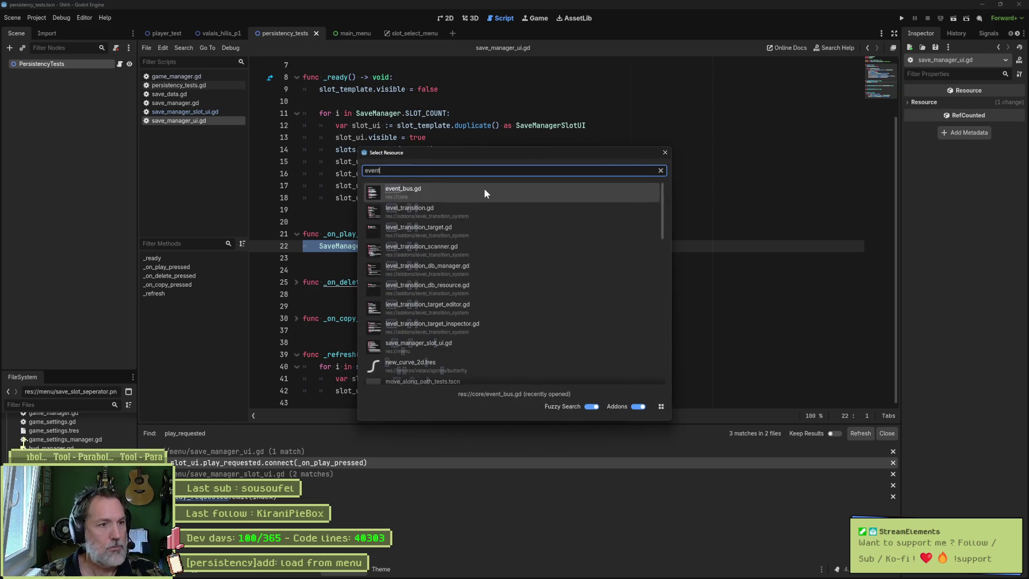
key(Return)
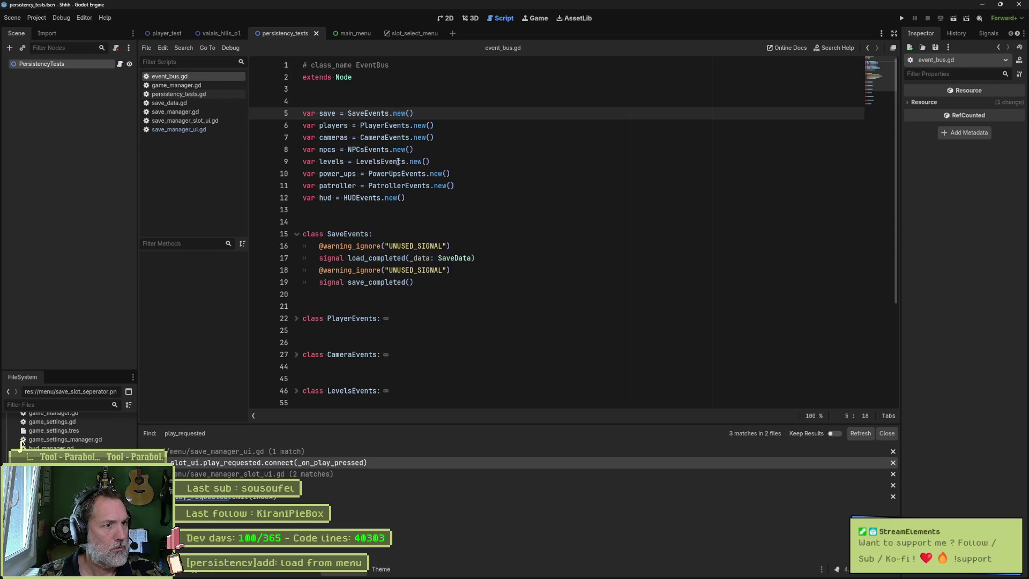
double_click(379, 114)
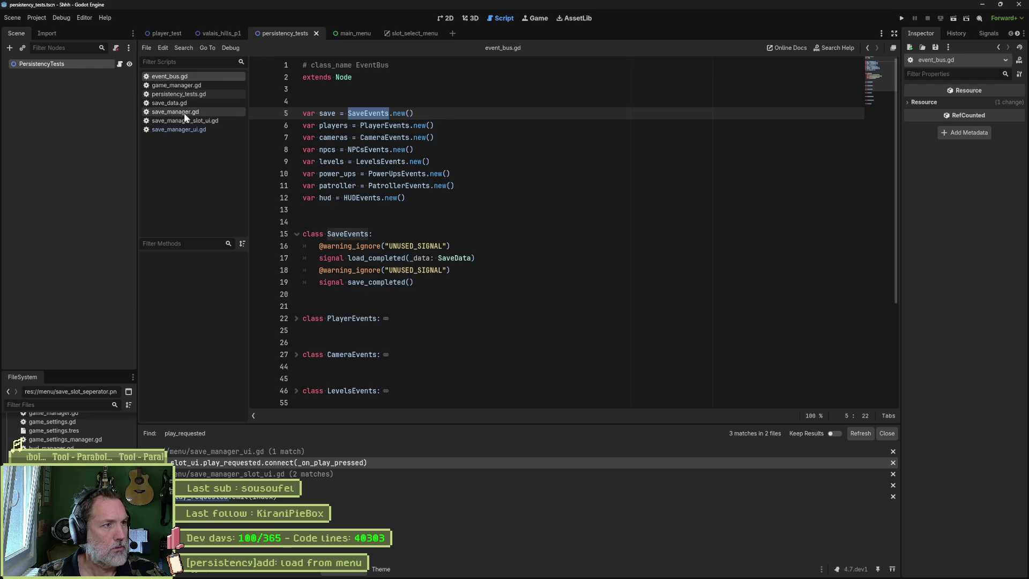
Step: Review game_manager.gd, save_manager.gd's _load_from_disk call, then both save UI scripts, ending in save_manager_ui.gd
click(195, 85)
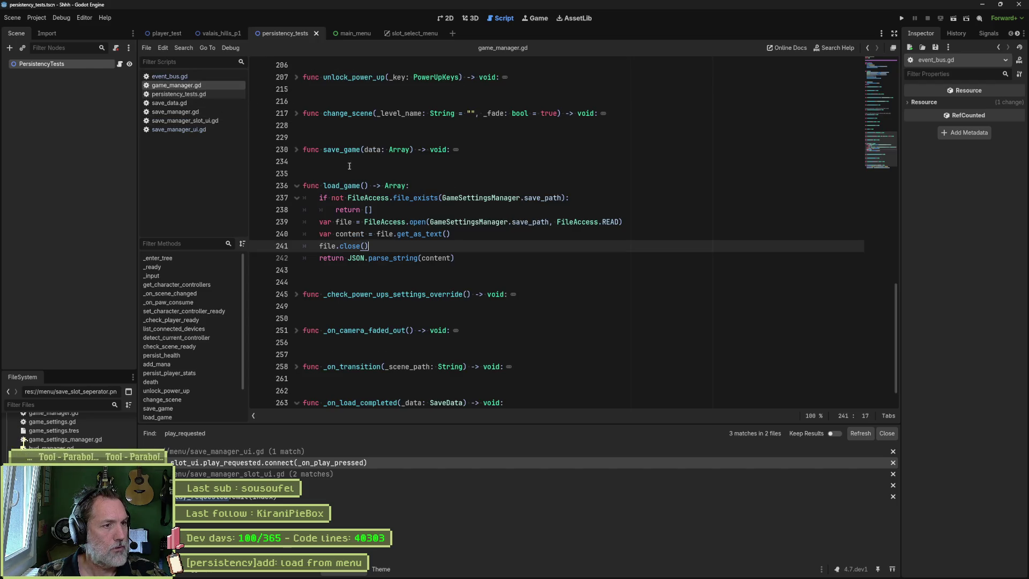
click(186, 112)
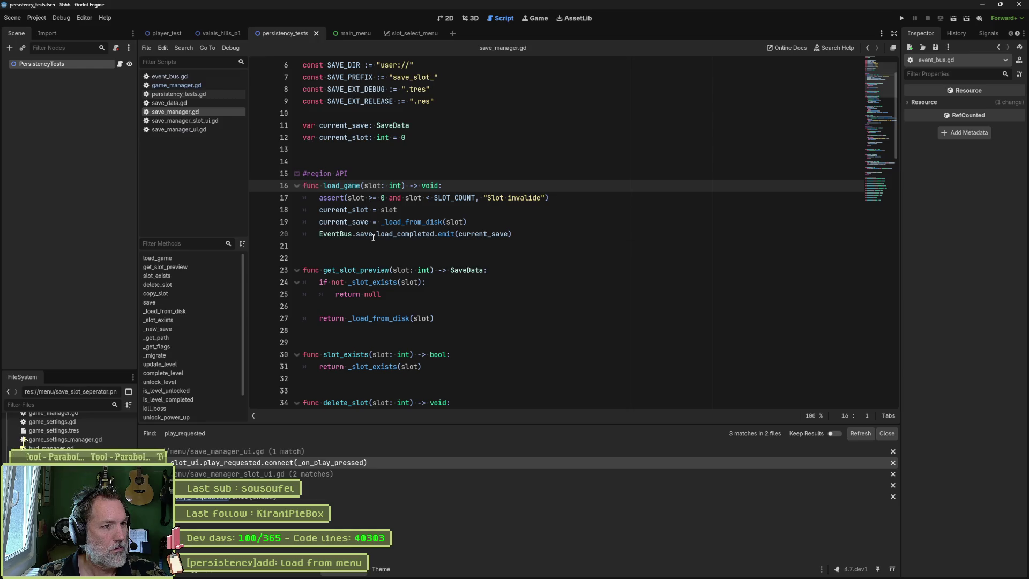
click(406, 222)
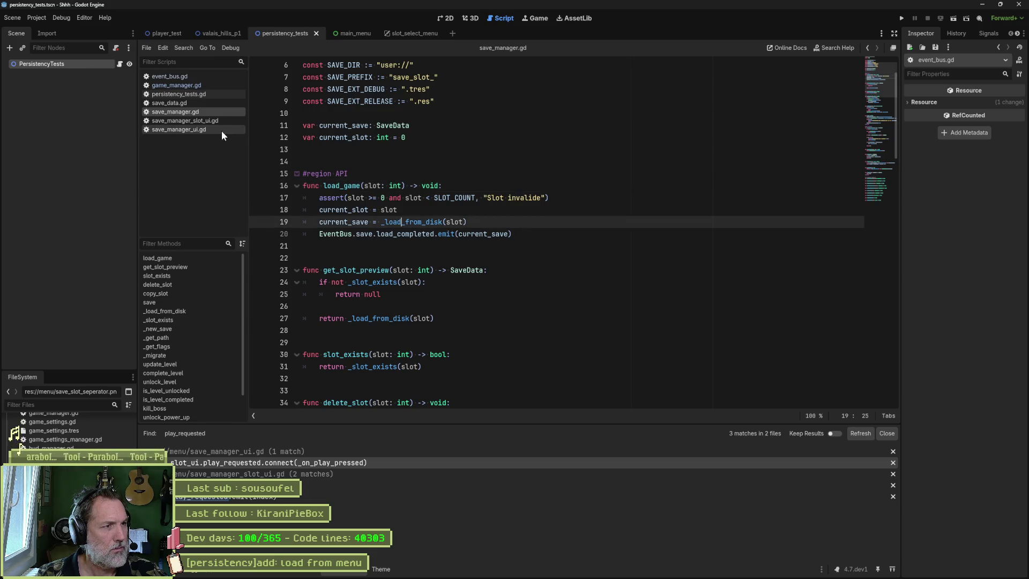
click(208, 122)
click(204, 129)
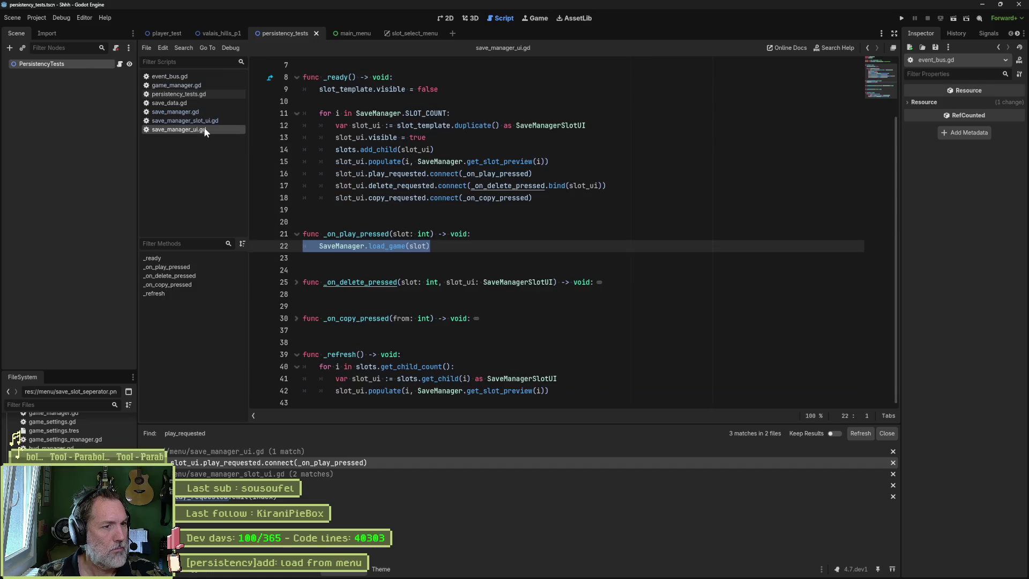
Step: Inspect the load_game(slot) call in save_manager_ui.gd and the _on_play function in save_manager_slot_ui.gd
click(397, 247)
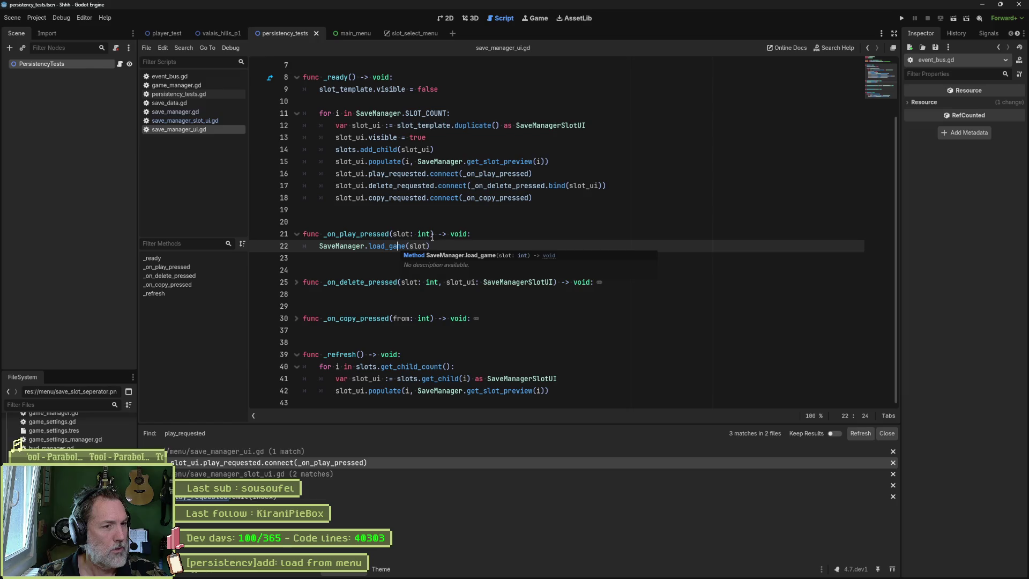
drag(431, 235, 394, 237)
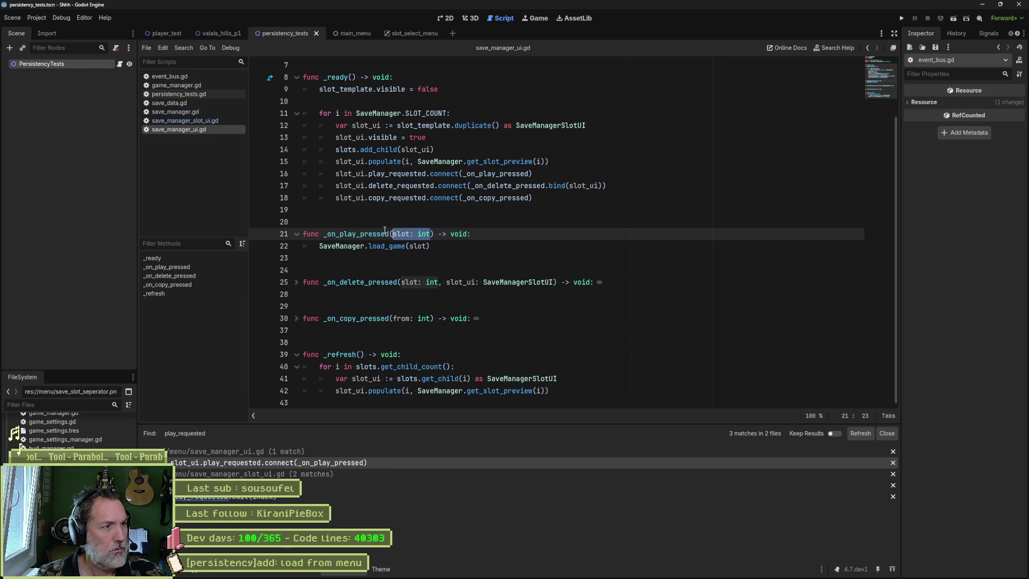
click(201, 120)
double_click(409, 271)
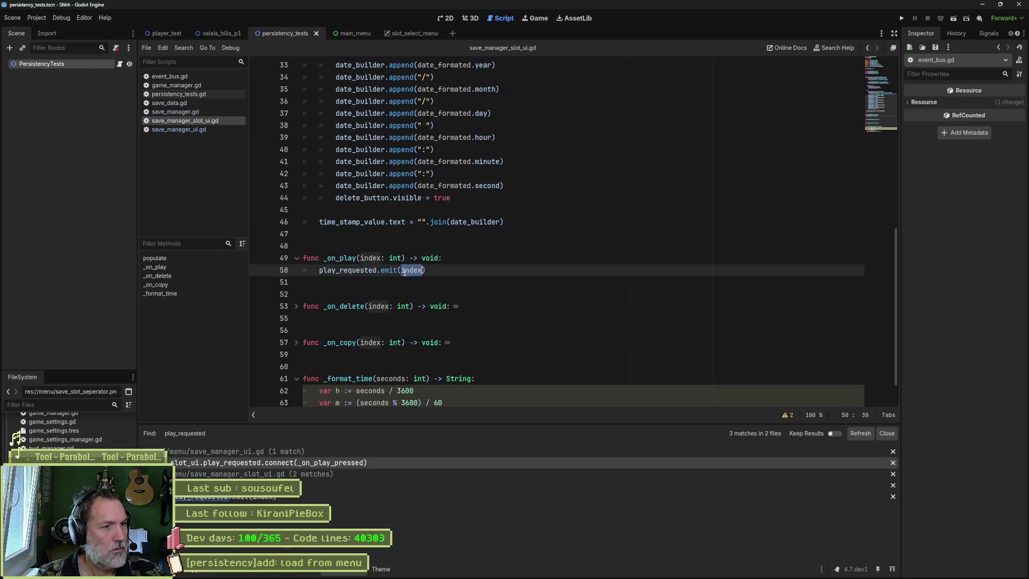
double_click(340, 257)
Step: Return to save_manager_ui.gd and open load_game's definition in save_manager.gd
scroll(450, 259, up, 5)
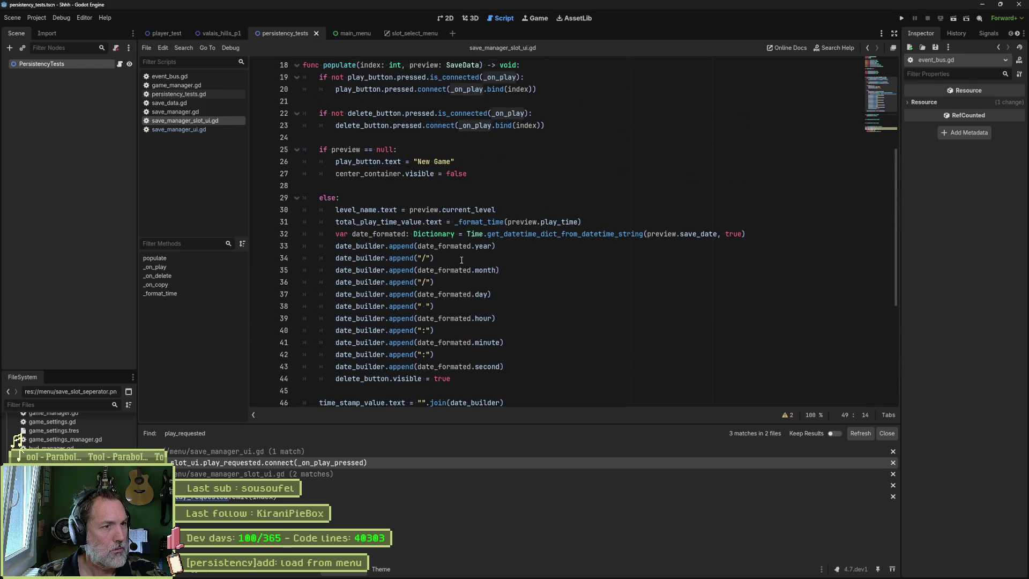
key(alt+Left)
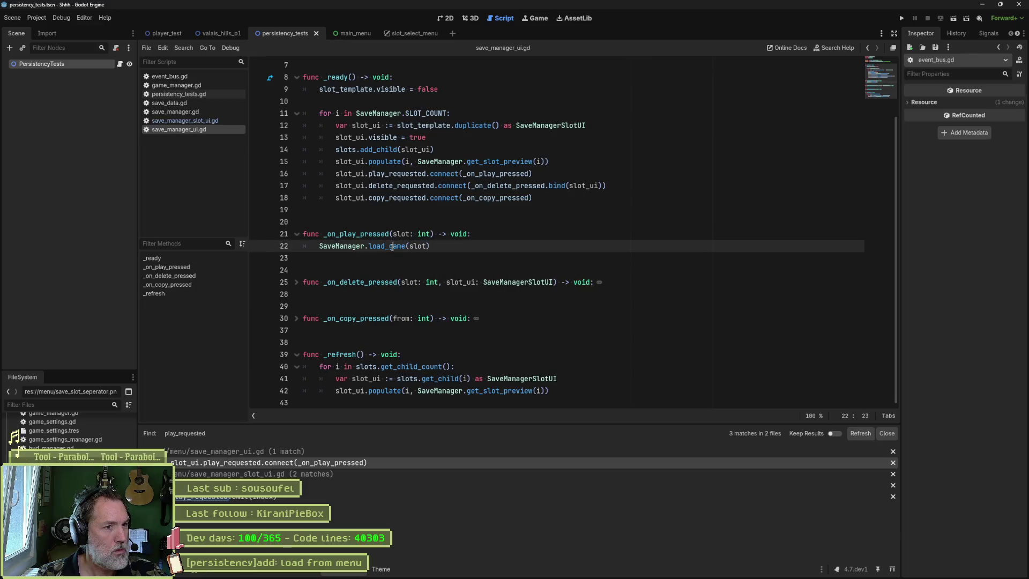
ctrl+click(408, 246)
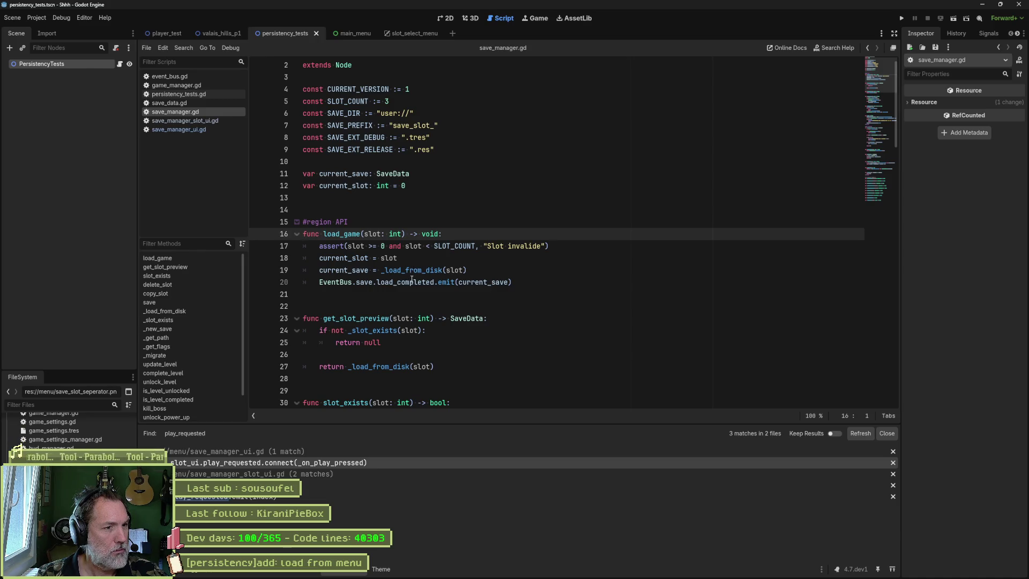
click(414, 270)
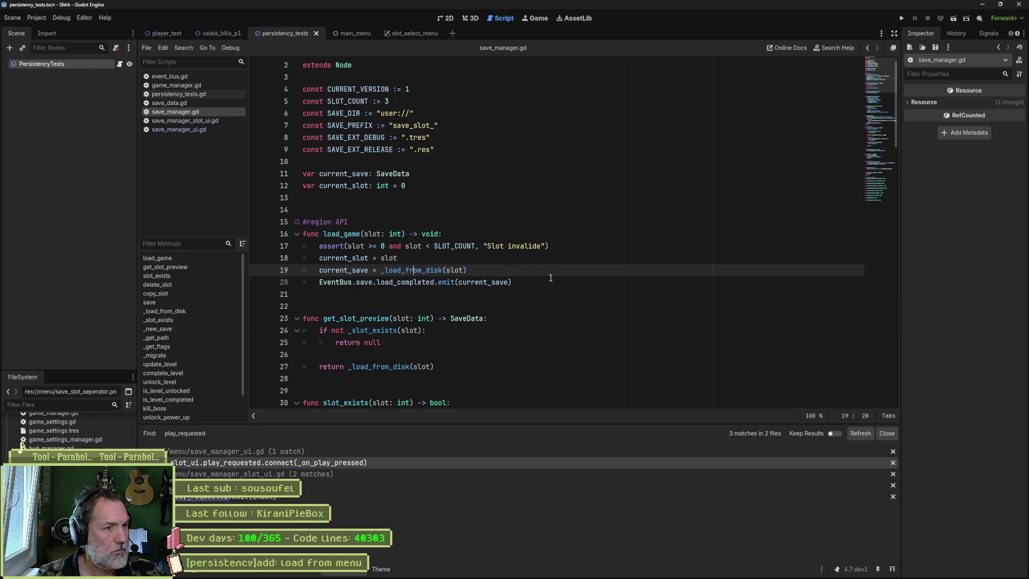
scroll(547, 279, down, 4)
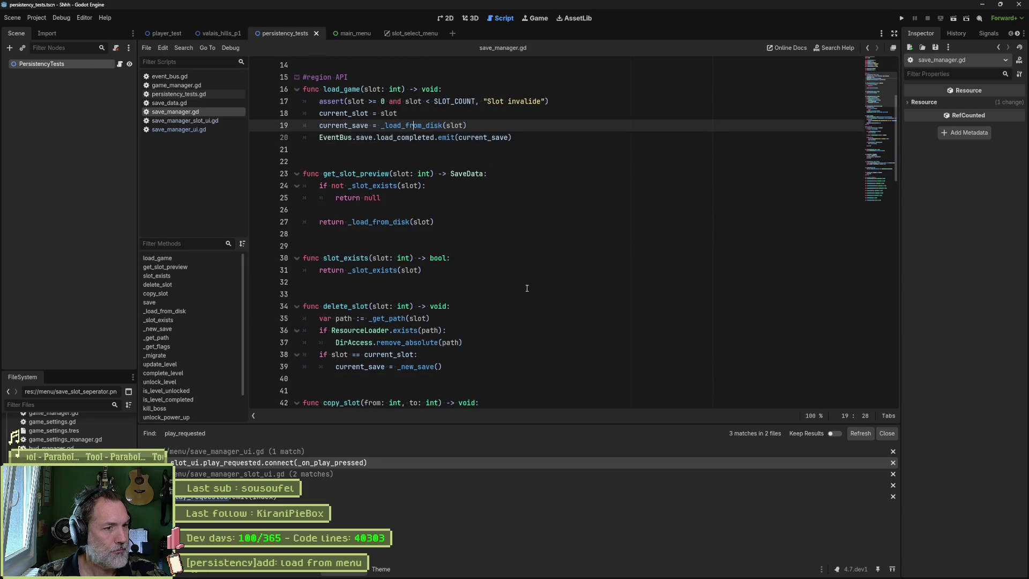
scroll(527, 288, down, 18)
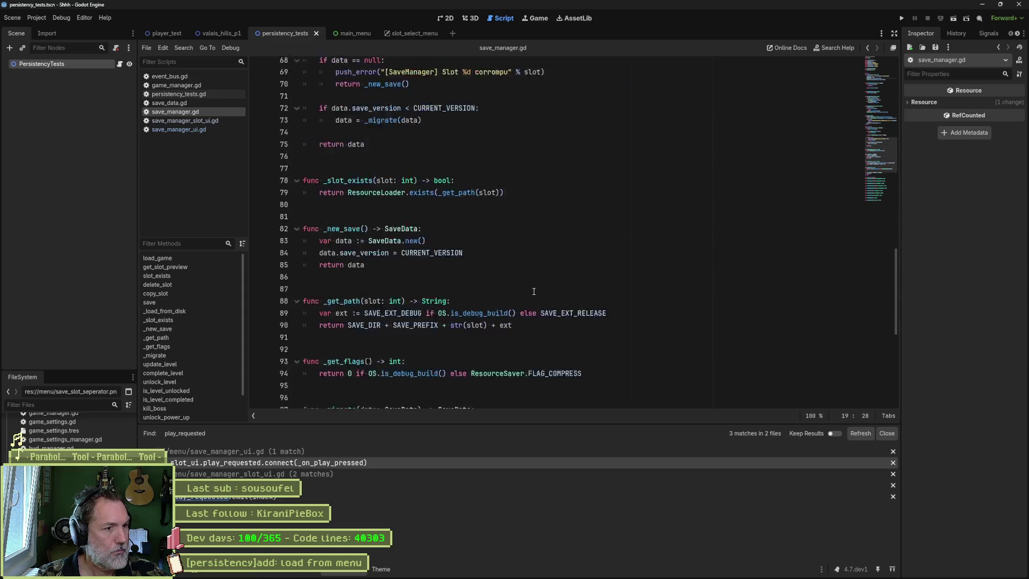
scroll(534, 291, down, 8)
scroll(534, 304, up, 7)
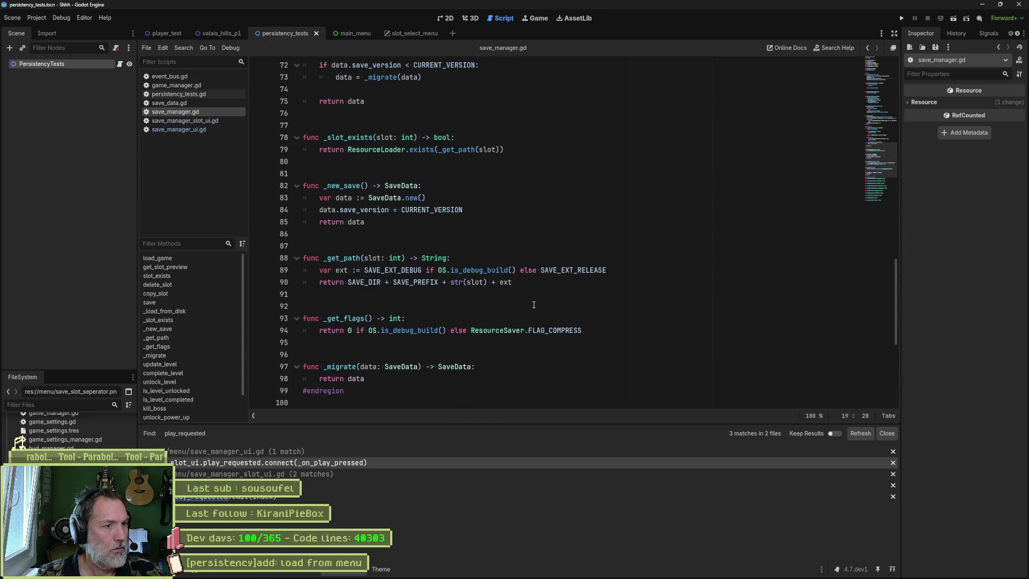
scroll(534, 304, up, 6)
scroll(518, 284, up, 7)
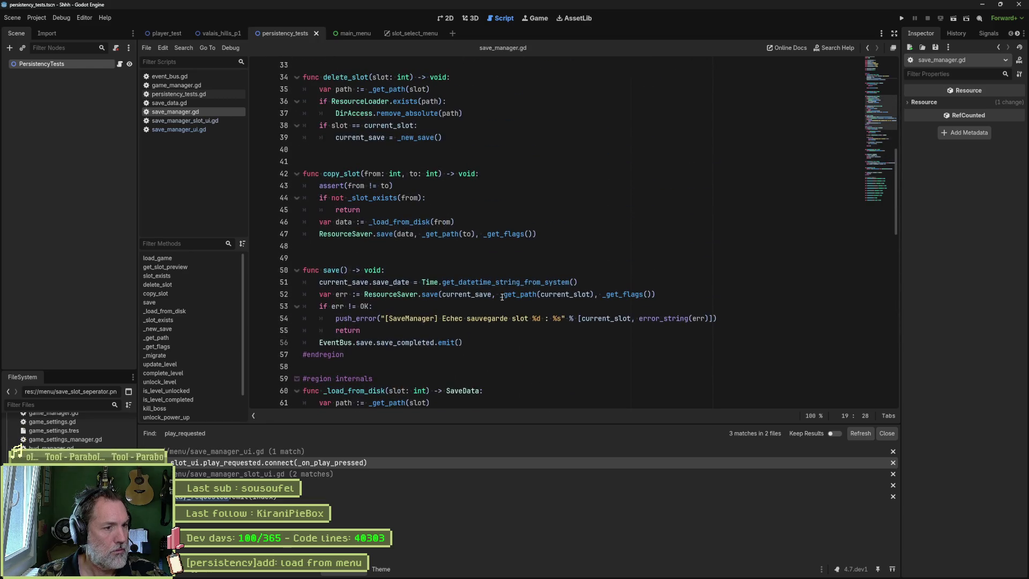
scroll(502, 297, down, 2)
scroll(461, 306, up, 6)
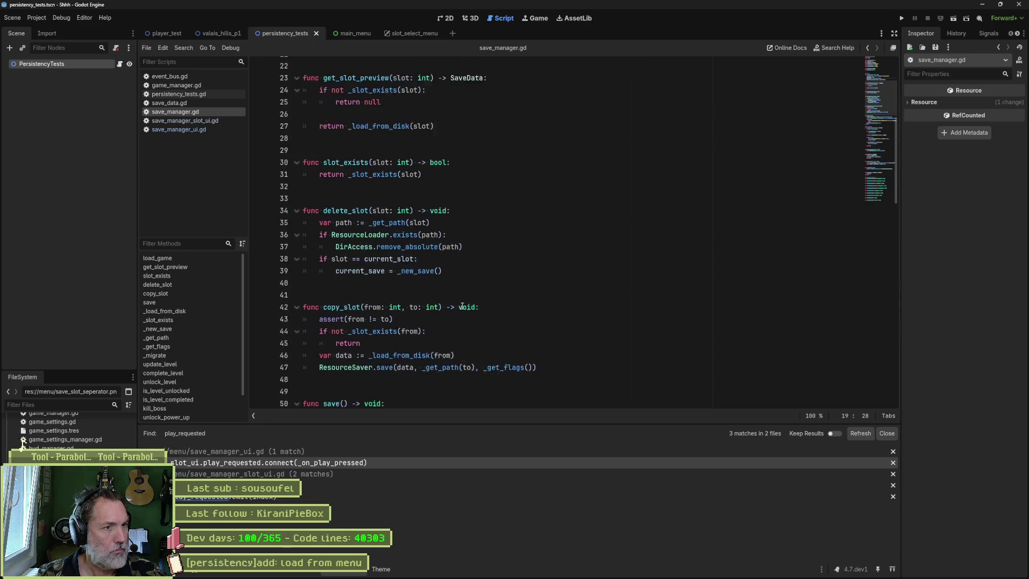
scroll(460, 306, up, 6)
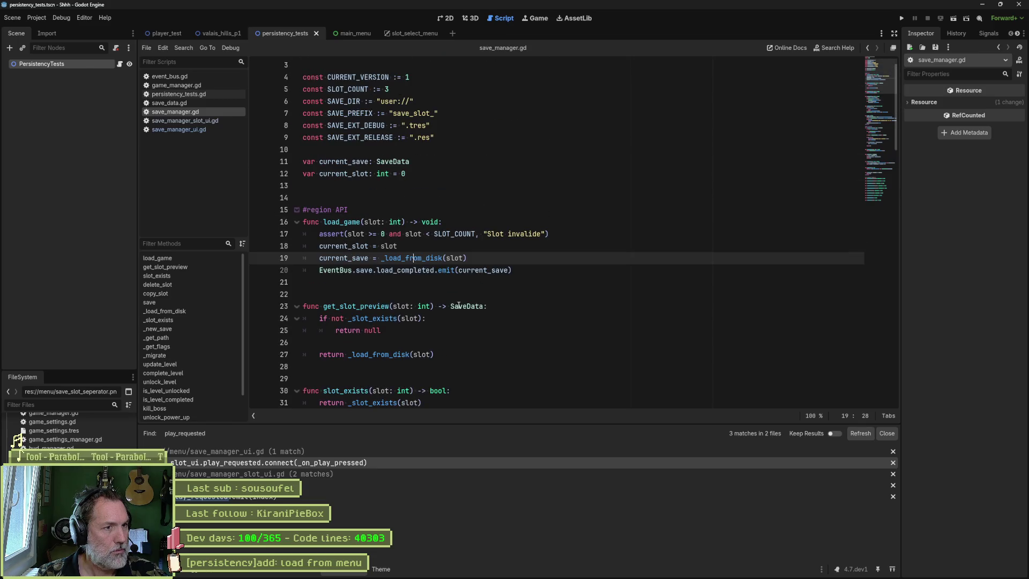
double_click(430, 259)
scroll(507, 311, down, 9)
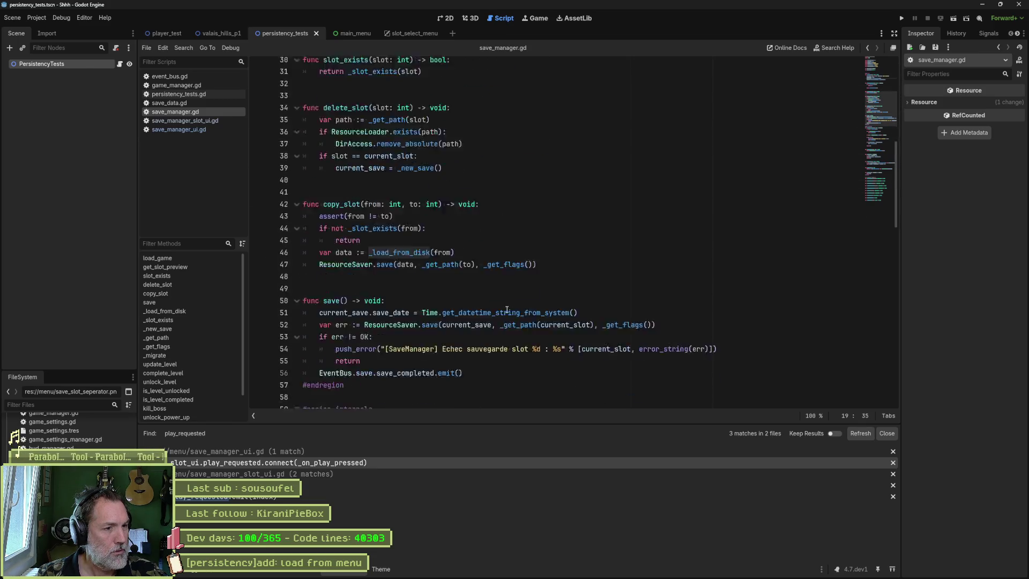
scroll(507, 311, down, 4)
scroll(507, 309, down, 2)
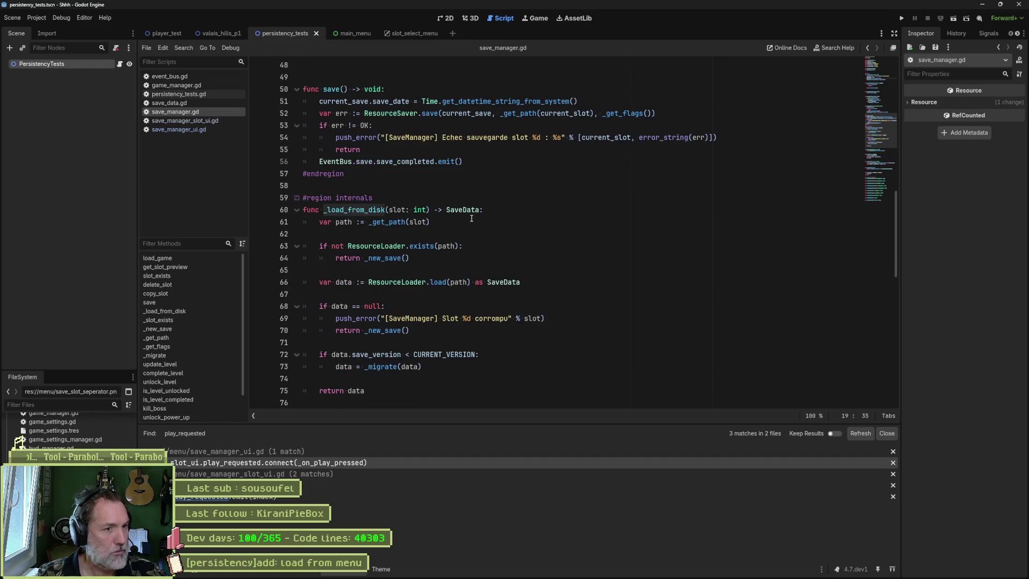
scroll(425, 256, down, 1)
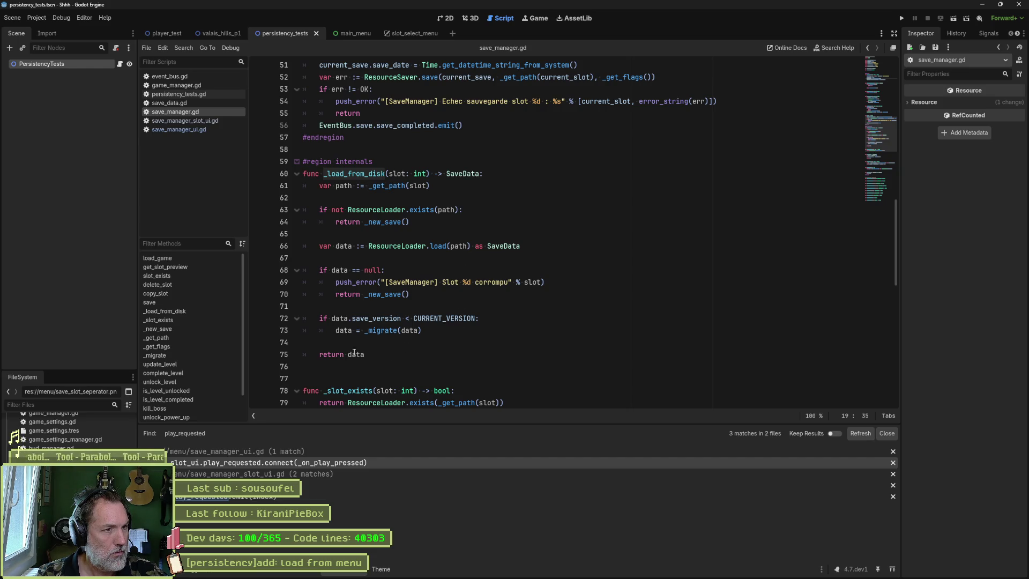
scroll(370, 220, up, 1)
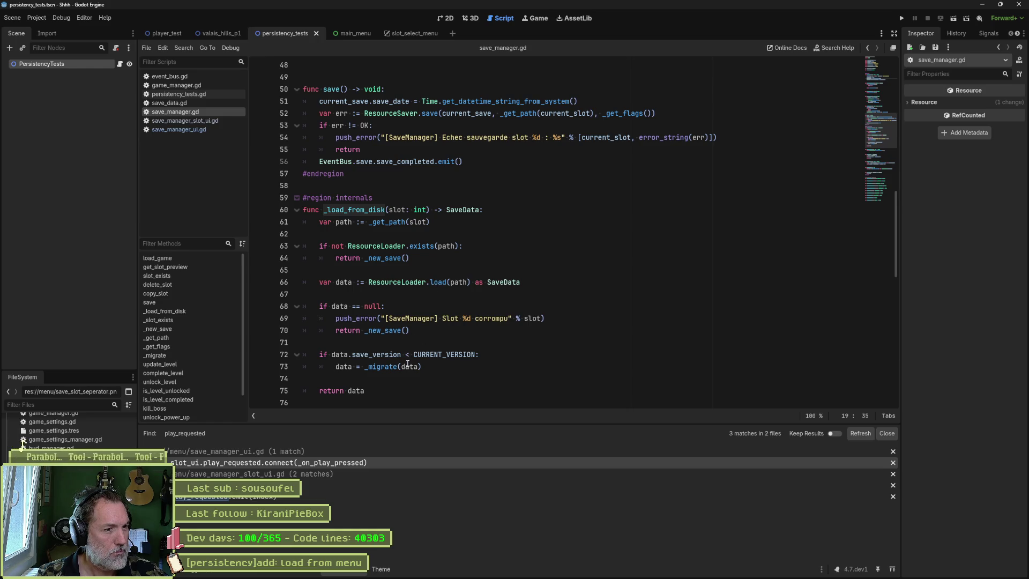
scroll(436, 328, up, 4)
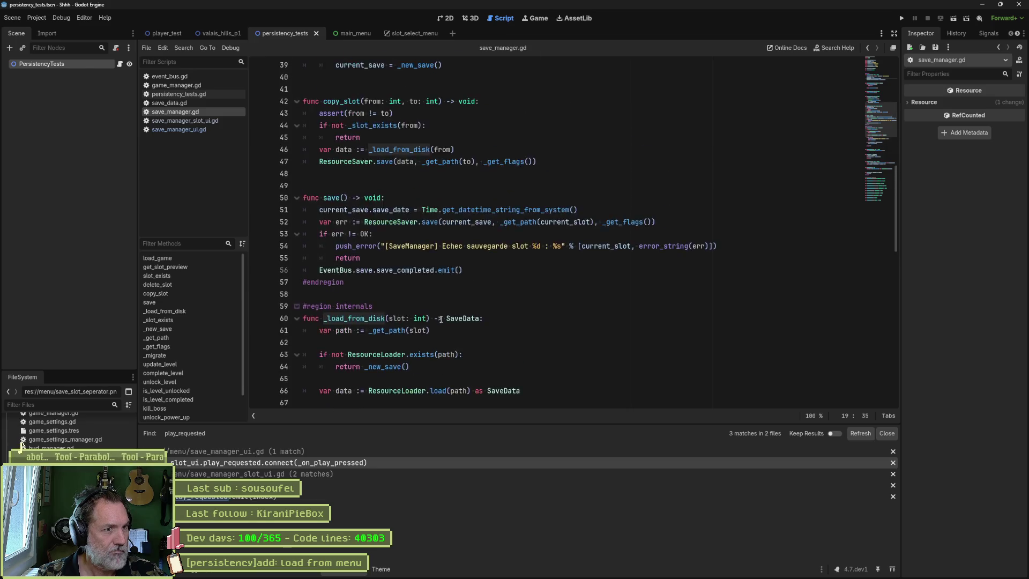
click(531, 187)
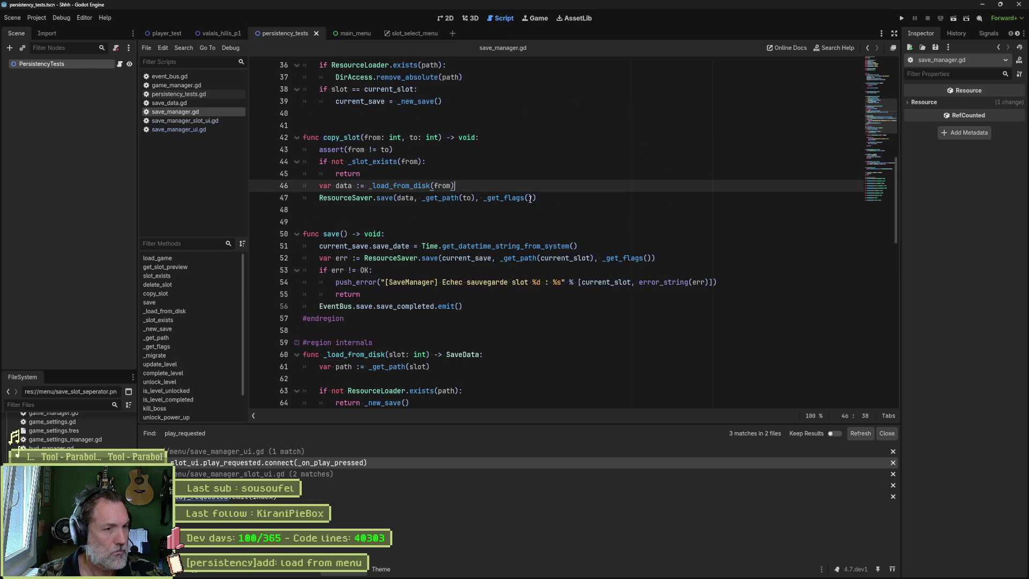
Step: Type print_debug(self, " slot ") on a new line, then remove it from copy_slot
key(Return)
text(print_d)
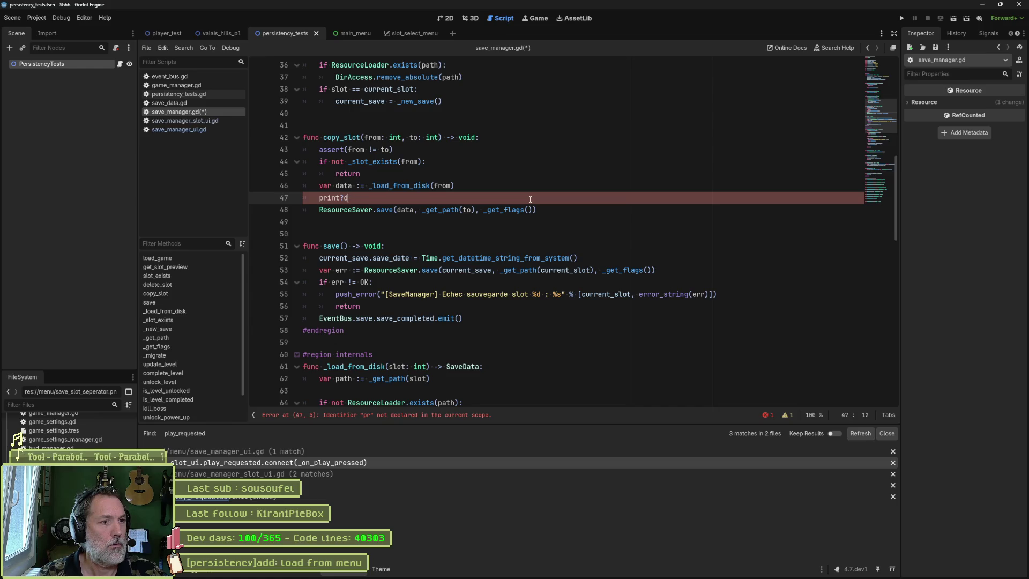
text(ebug(self, ")
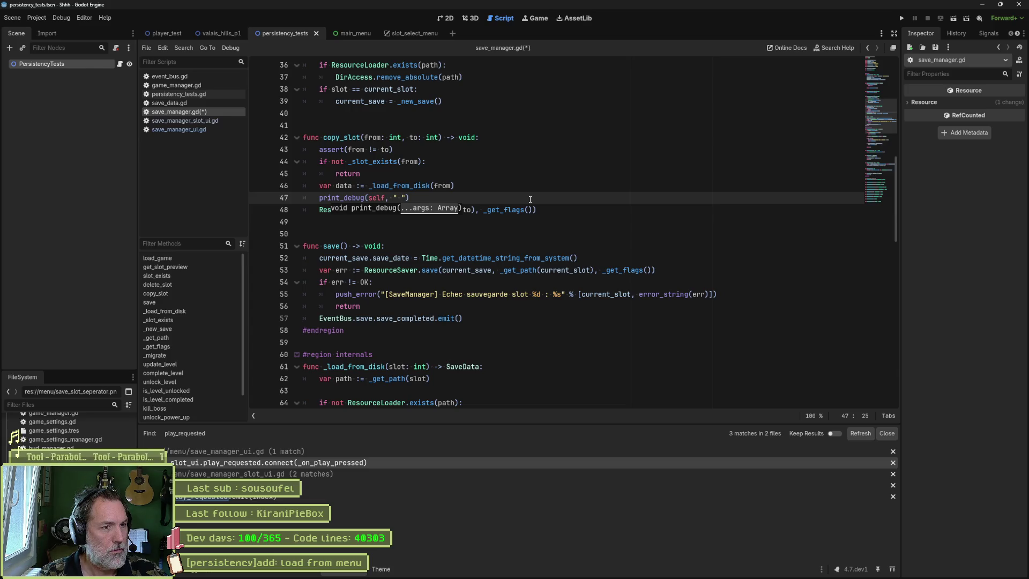
text(s)
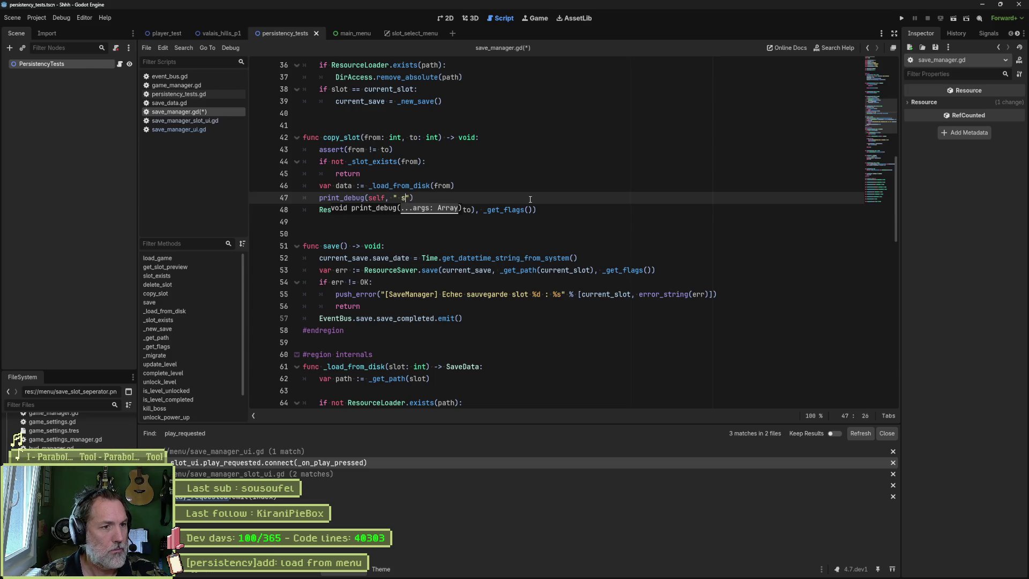
text(lot)
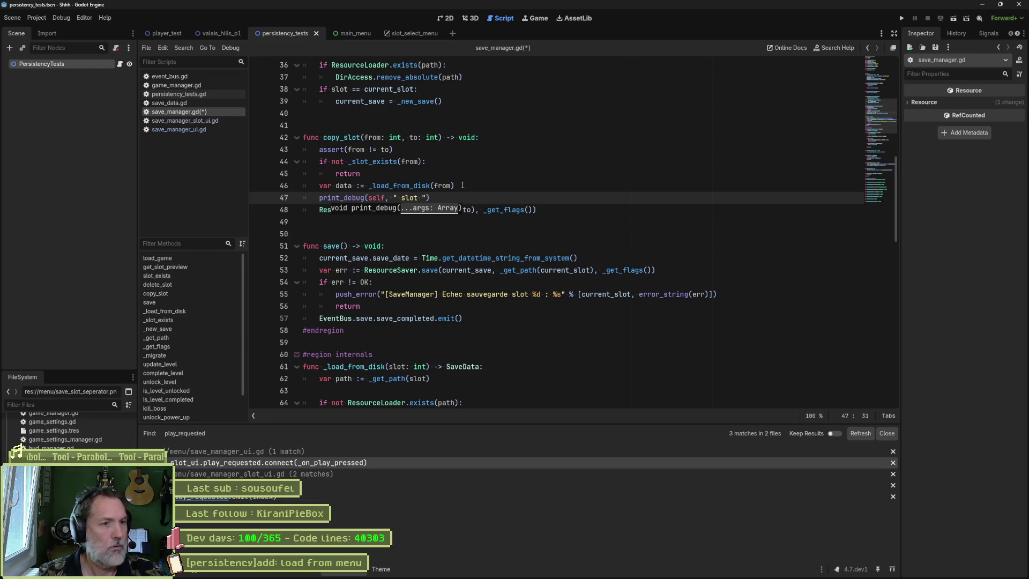
drag(530, 200, 466, 185)
key(ctrl+c)
key(Delete)
Step: Paste the print_debug line into load_game right after the disk load, then select its slot parameter
scroll(493, 222, up, 5)
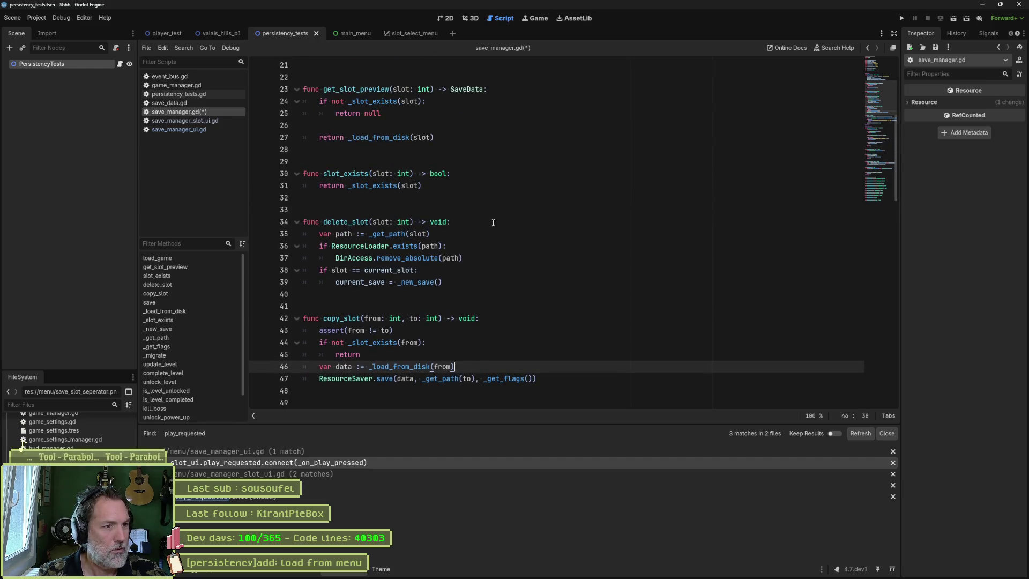
scroll(471, 210, up, 4)
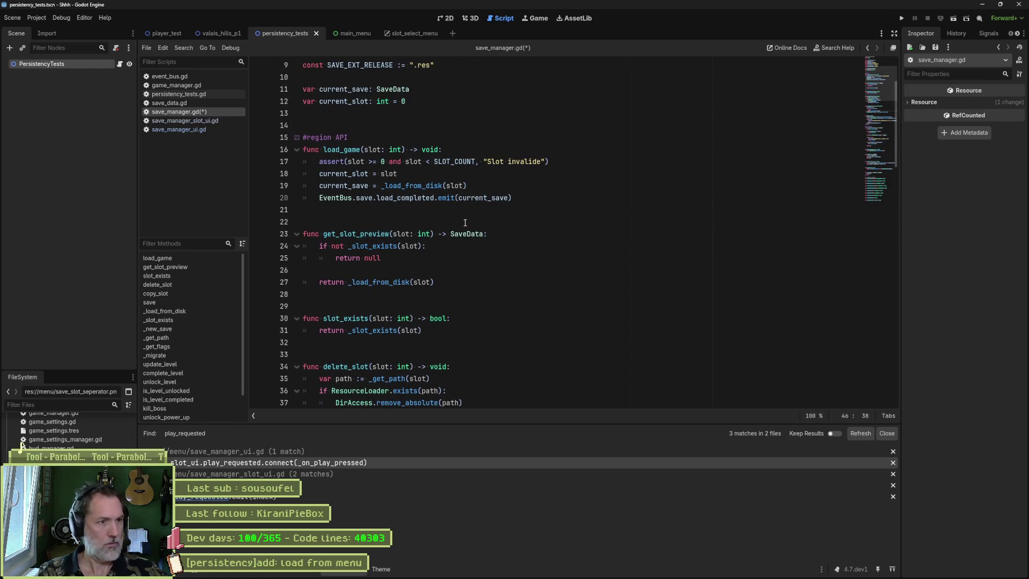
click(507, 186)
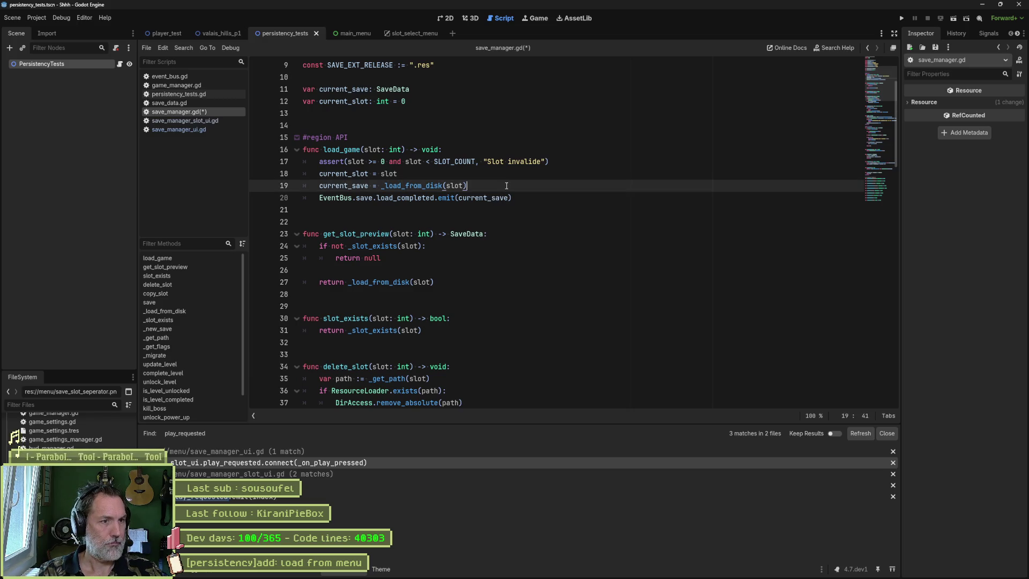
key(Return)
key(ctrl+v)
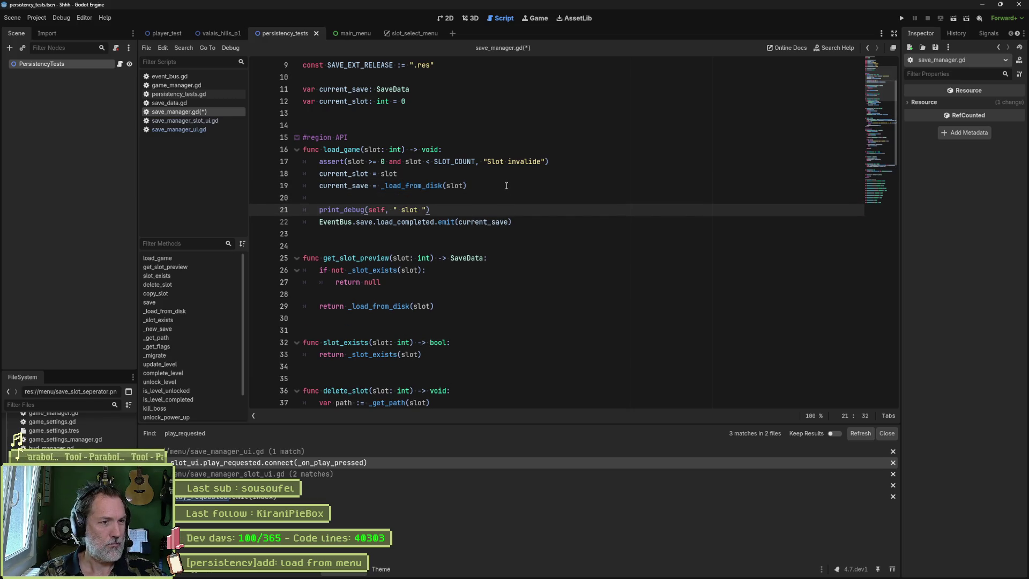
key(Up)
key(End)
double_click(372, 150)
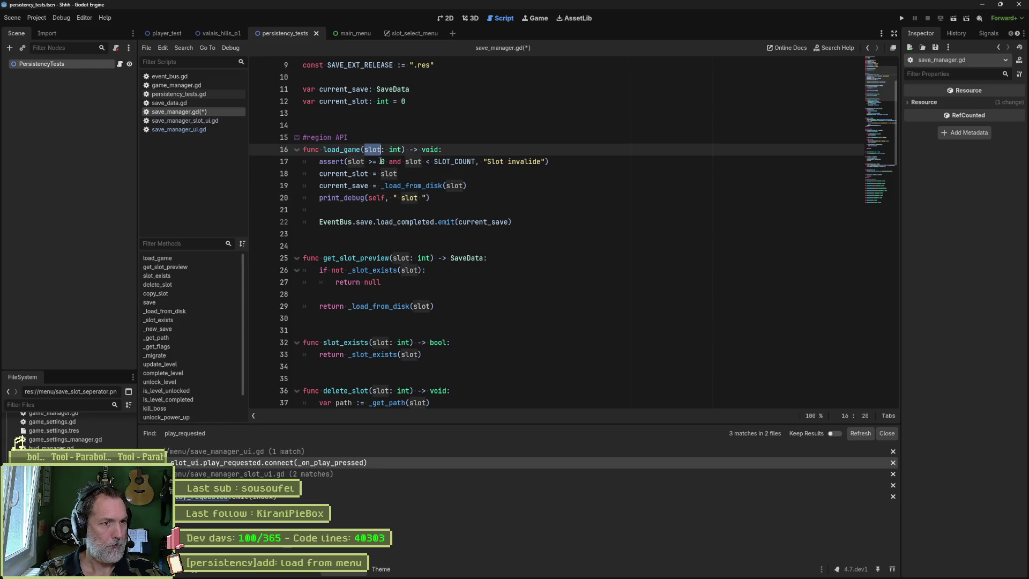